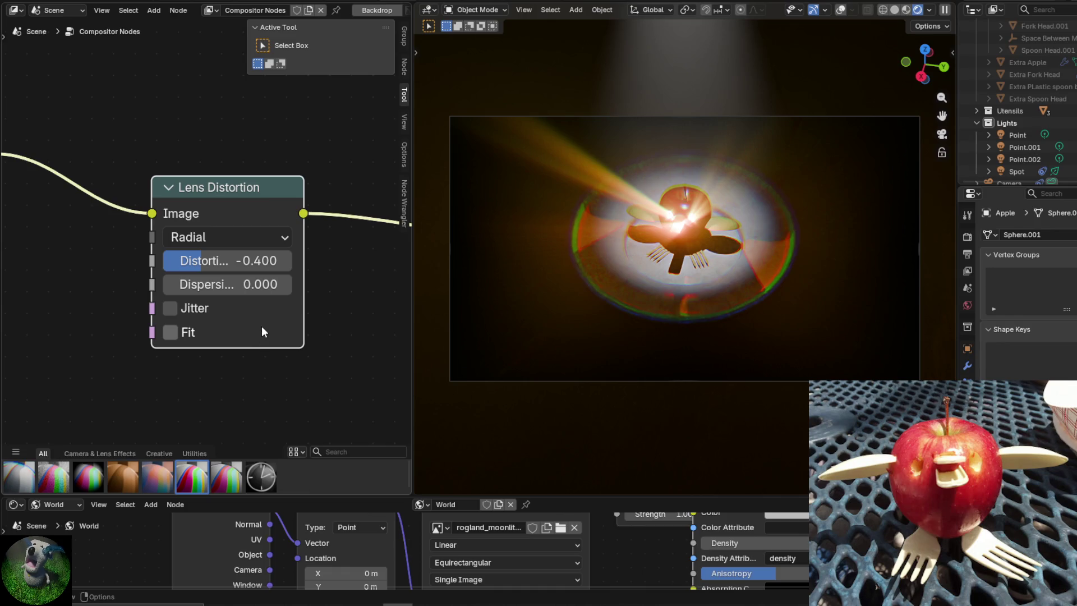
Strengthen the Lens Distortion node to -0.516, muting it on and off to compare.
mouse_move(225, 261)
mouse_down()
mouse_move(213, 261)
mouse_move(233, 261)
mouse_up()
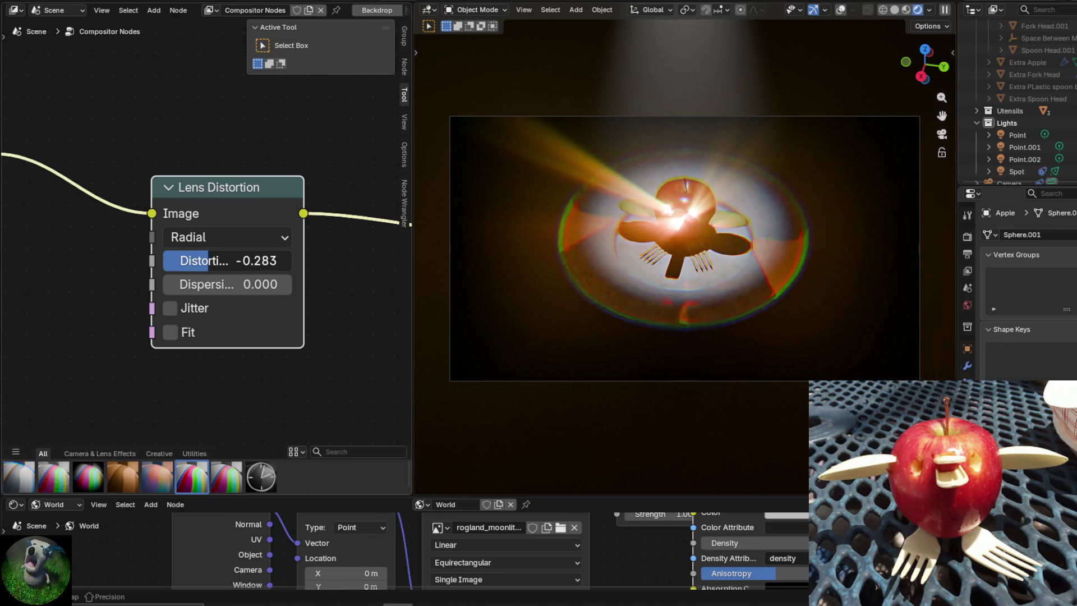
key(m)
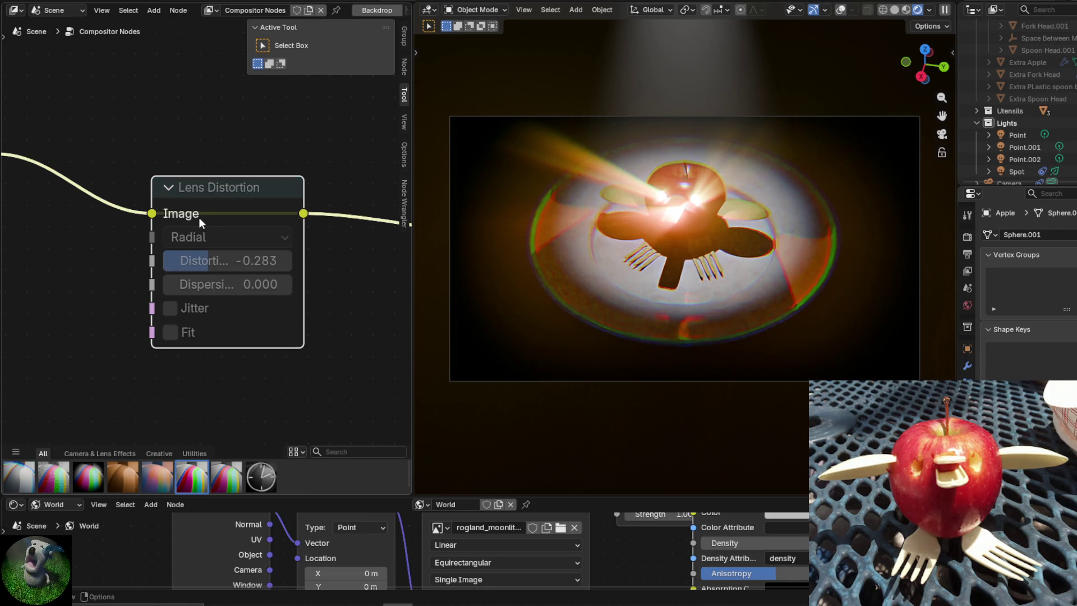
key(m)
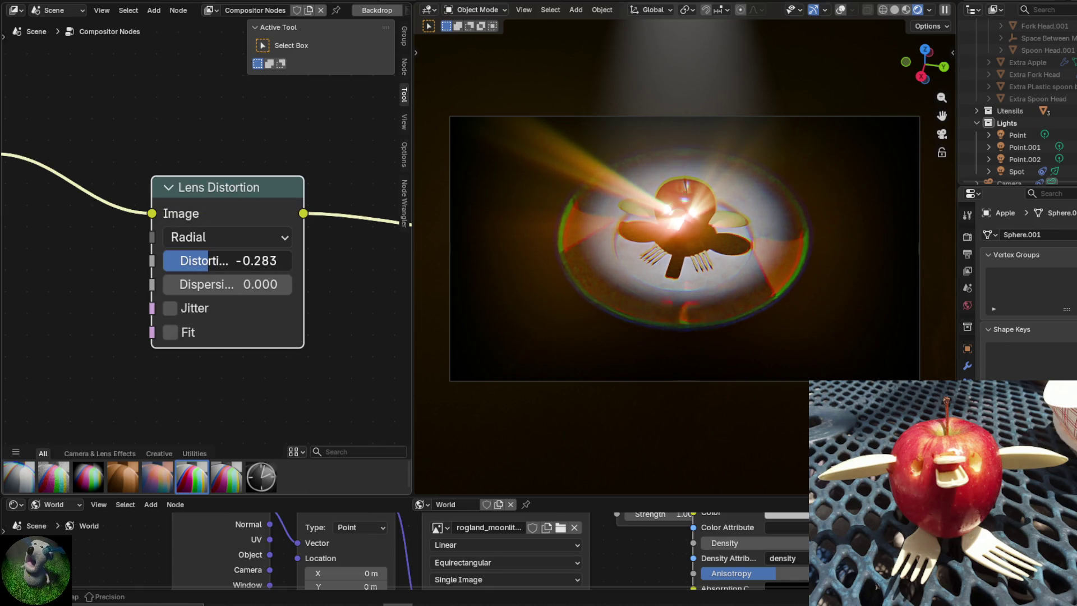
mouse_move(207, 261)
mouse_down()
mouse_move(197, 261)
mouse_move(218, 261)
mouse_move(175, 261)
mouse_move(207, 261)
mouse_up()
key(m)
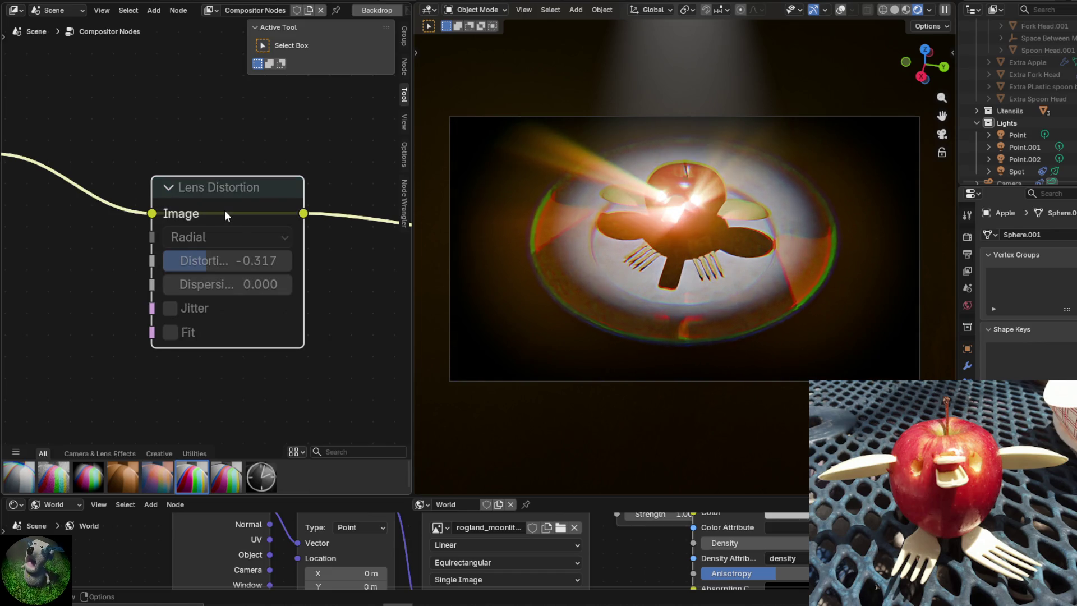
scroll(146, 178, down, 5)
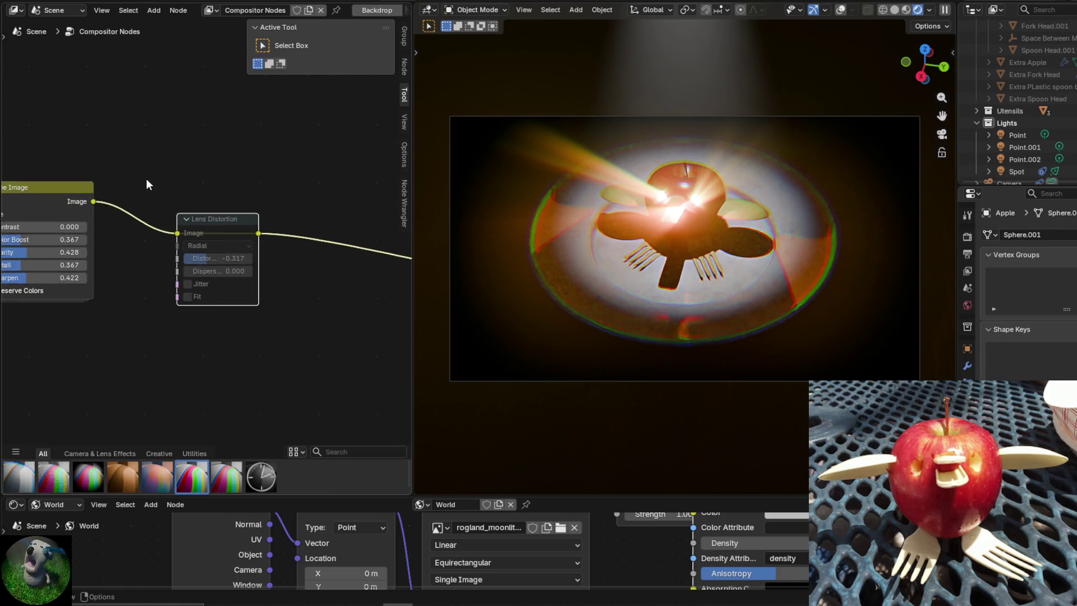
key(m)
scroll(145, 227, up, 2)
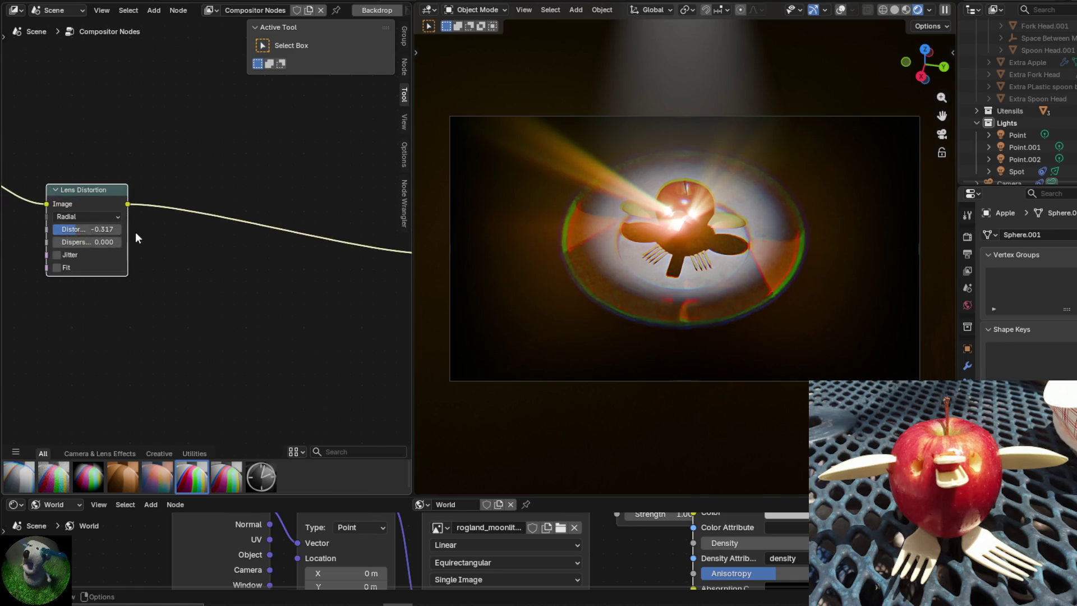
middle_drag(150, 245, 221, 288)
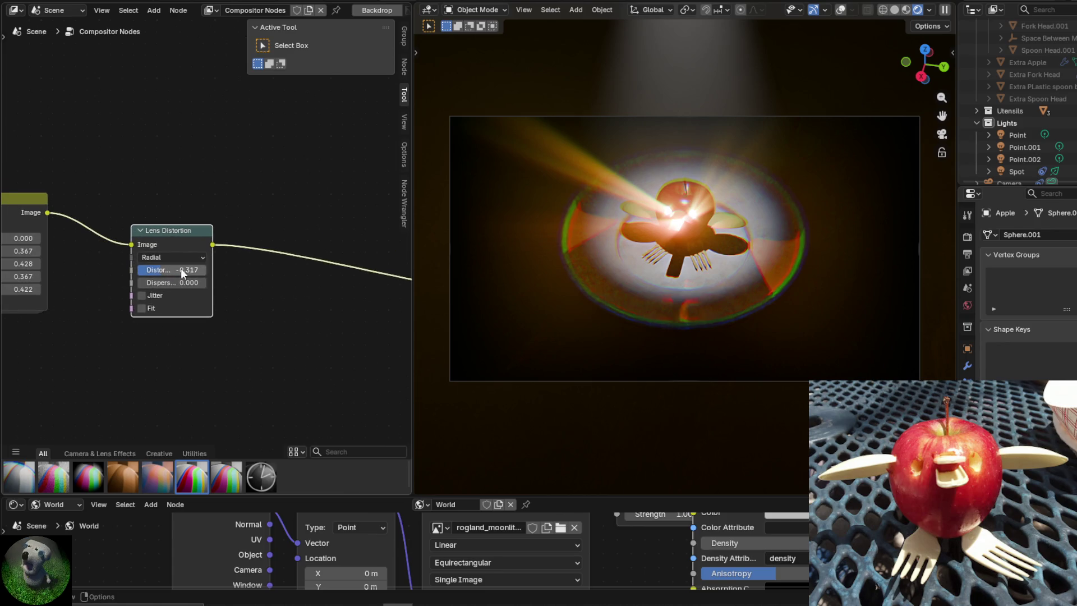
drag(191, 270, 150, 270)
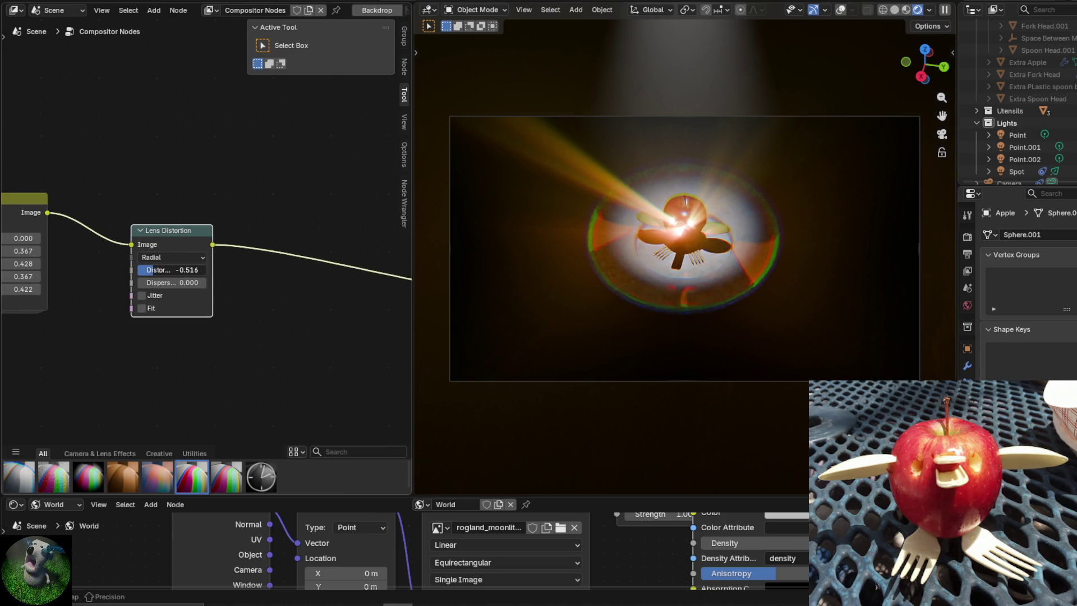
Save Apple Duck.blend and start rendering the current frame.
click(45, 4)
click(45, 75)
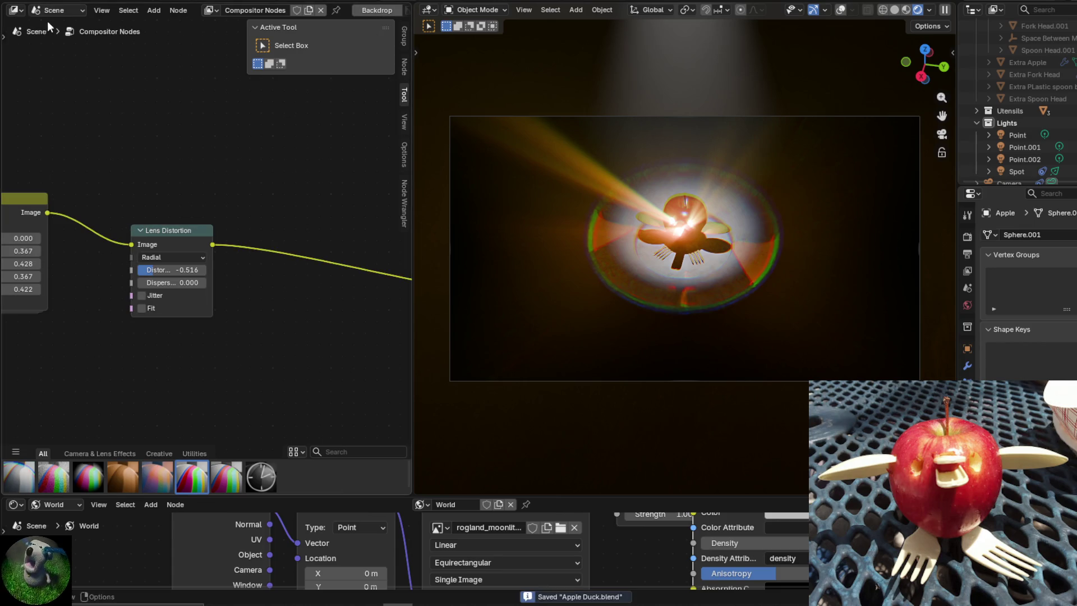
click(87, 2)
click(89, 7)
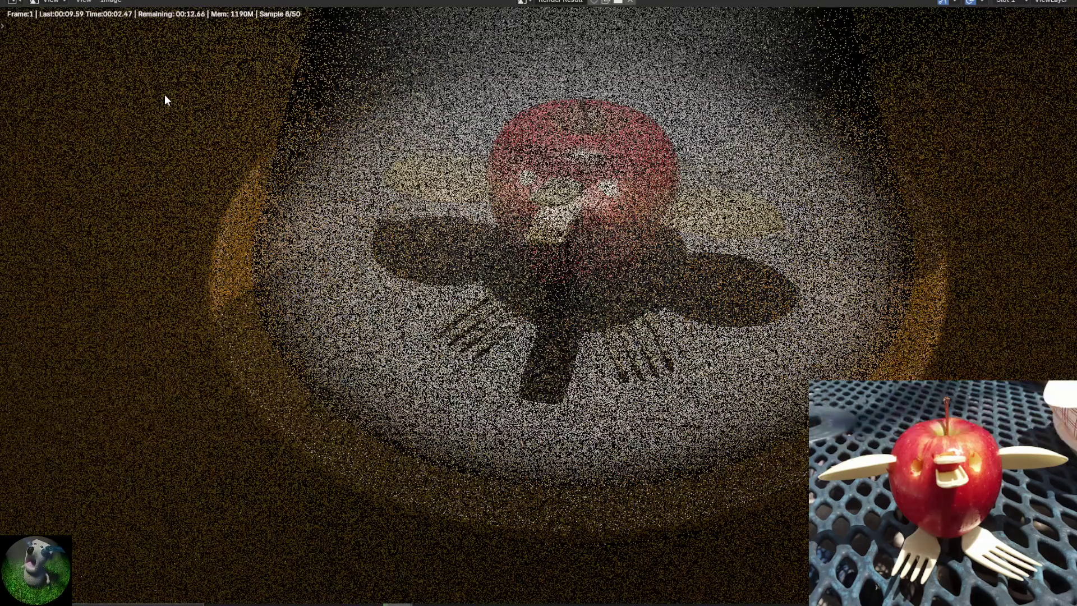
Zoom and pan the frame-1 render to inspect the glare streaks and lens fringing, then close it.
scroll(106, 48, down, 1)
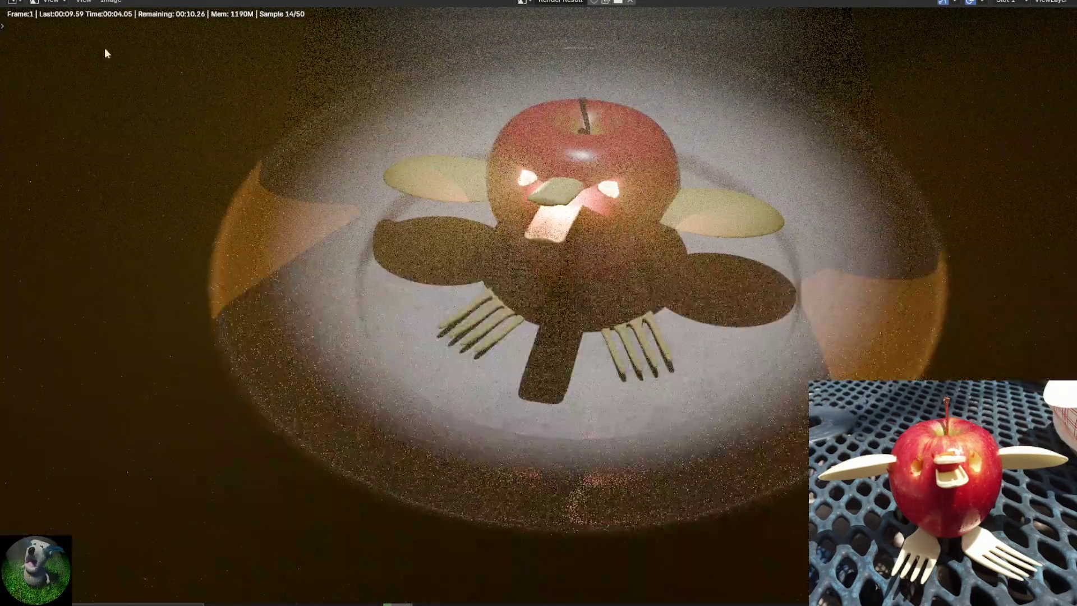
scroll(462, 229, down, 1)
scroll(831, 281, up, 1)
middle_drag(832, 281, 820, 293)
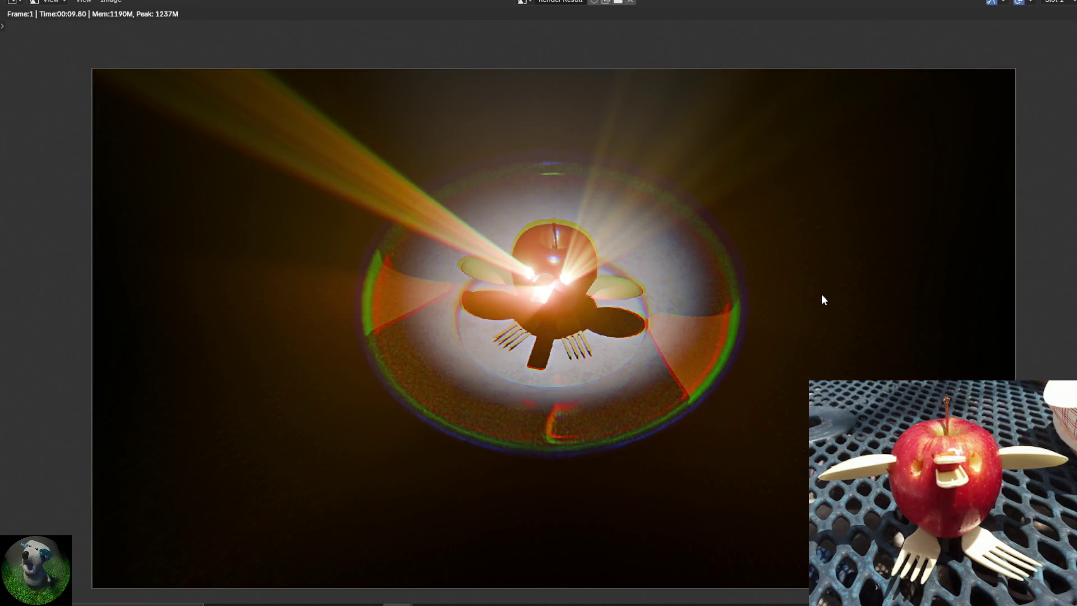
scroll(719, 275, down, 1)
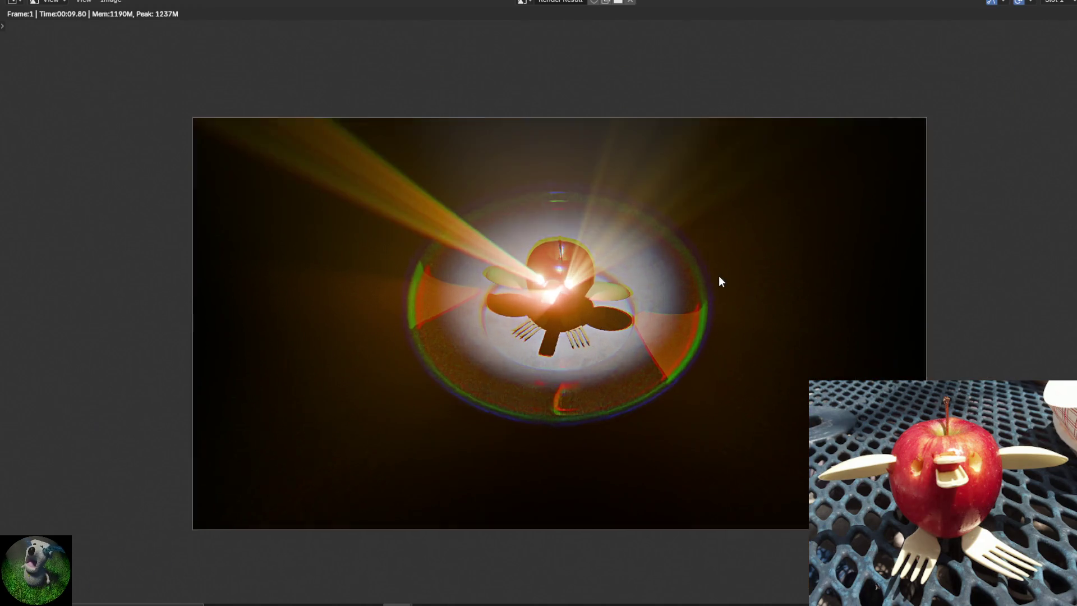
scroll(718, 275, up, 1)
click(106, 2)
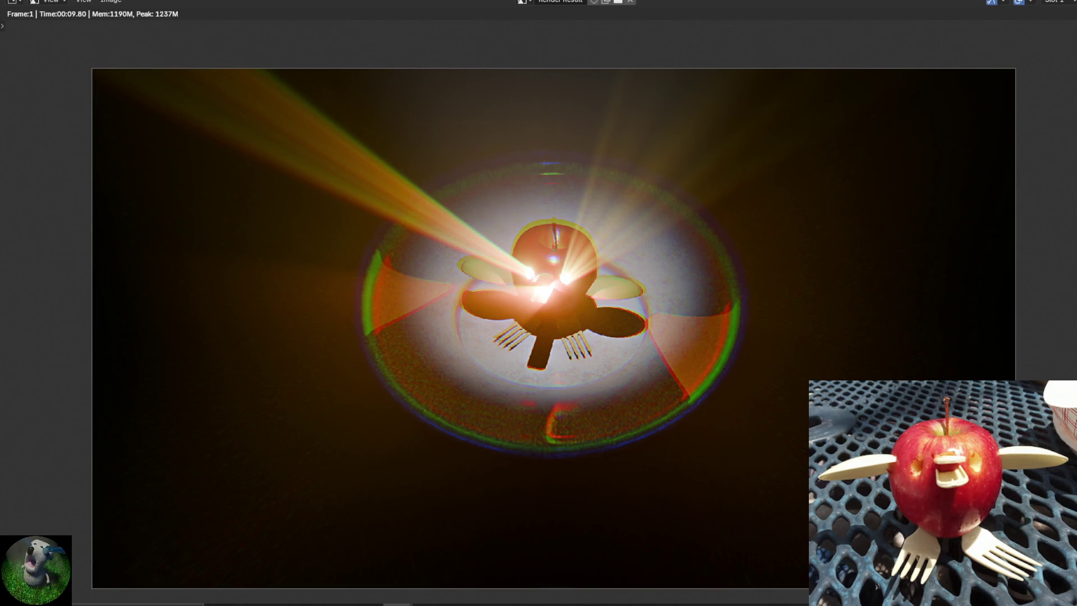
key(Escape)
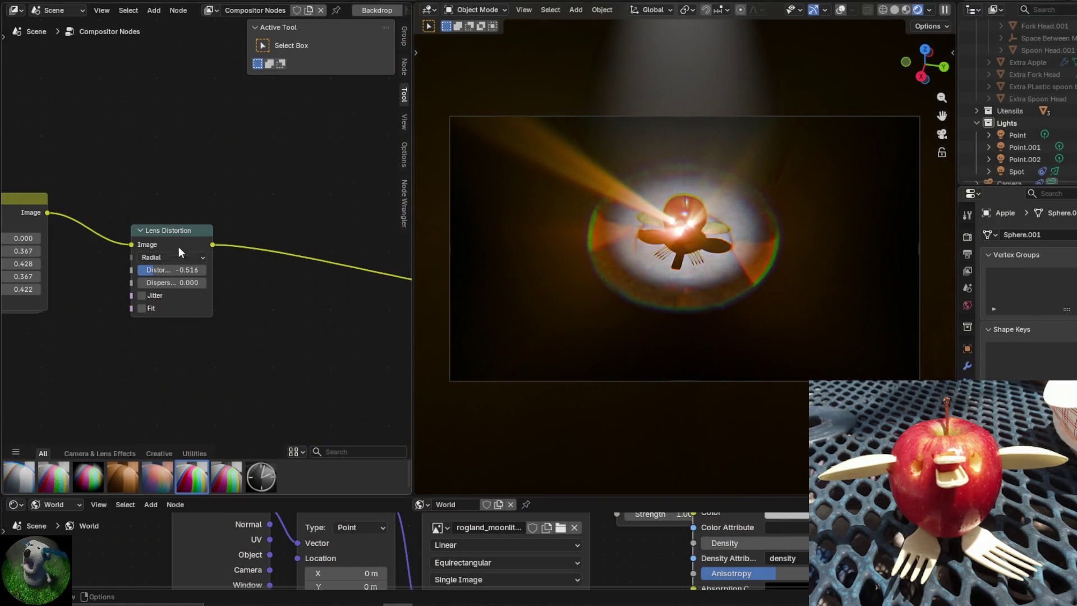
Dissolve the Lens Distortion node and render frame 1 again.
key(ctrl+x)
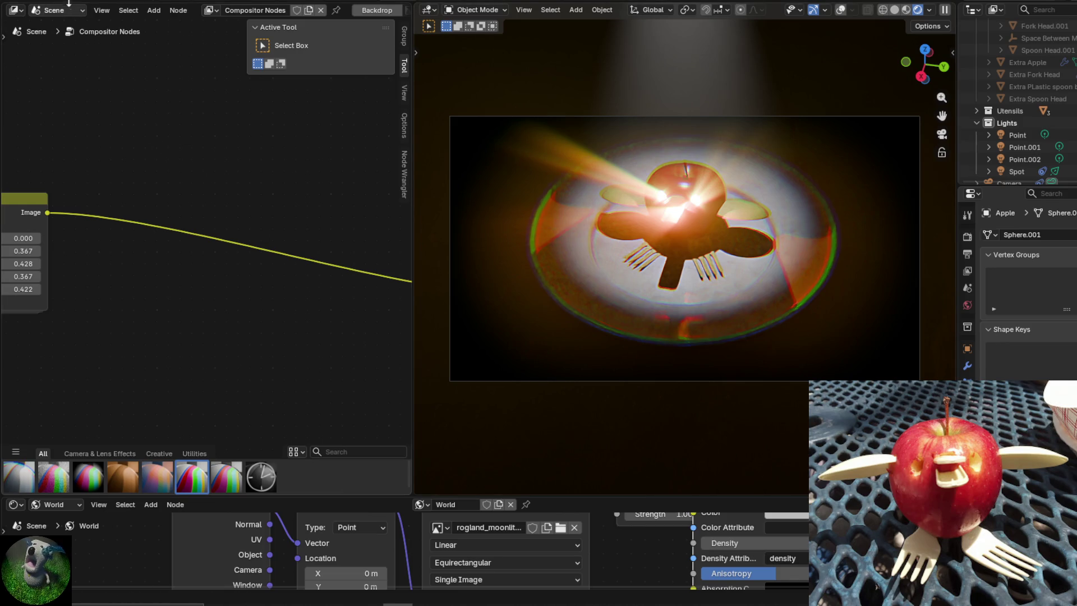
click(50, 3)
click(88, 7)
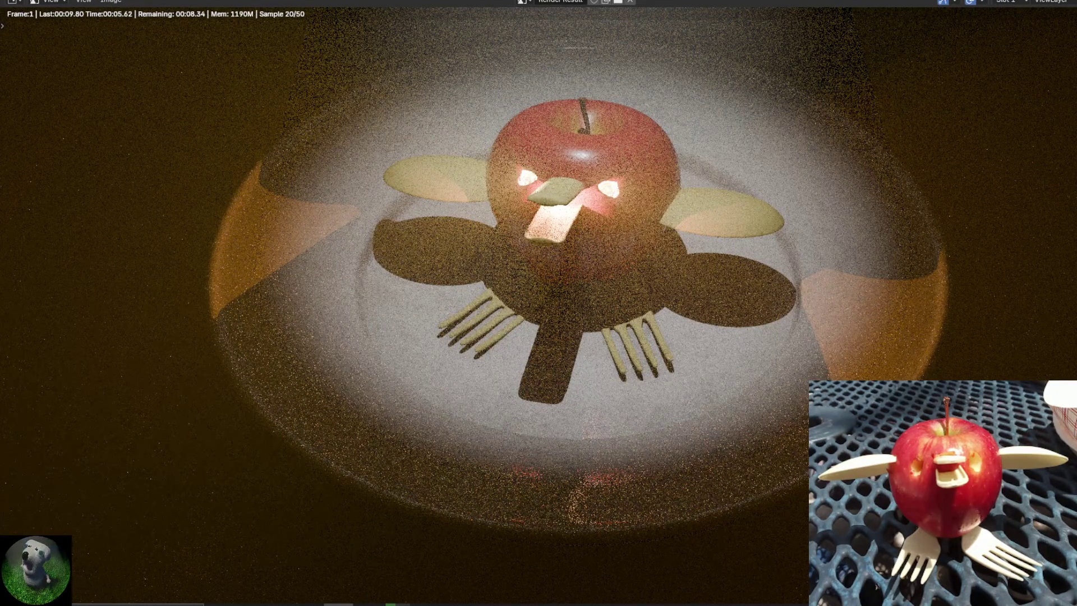
Copy the new render to the clipboard and close the render window.
click(110, 2)
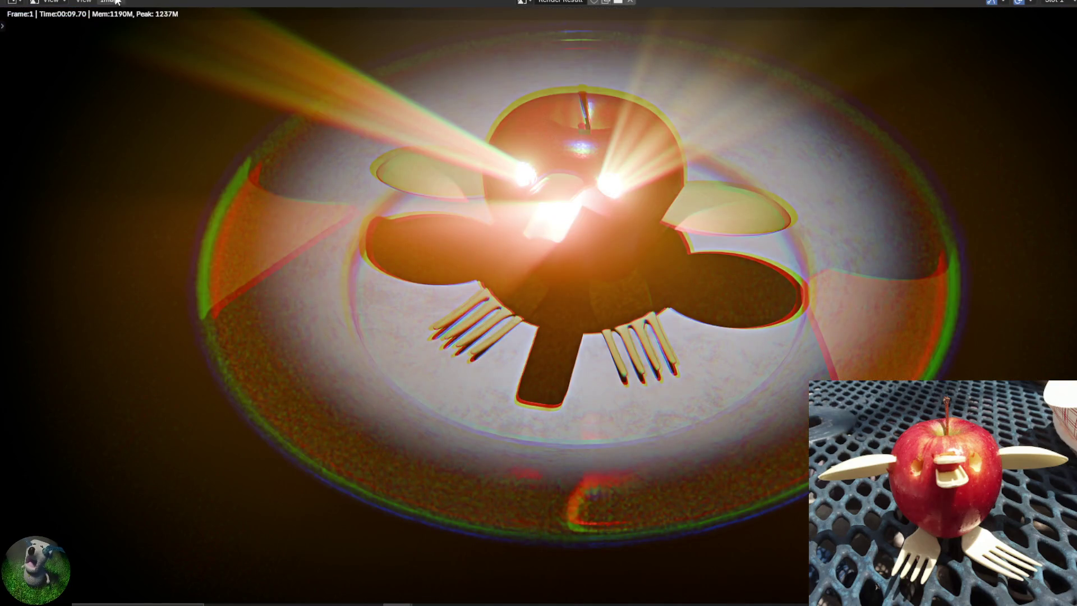
click(111, 2)
click(125, 72)
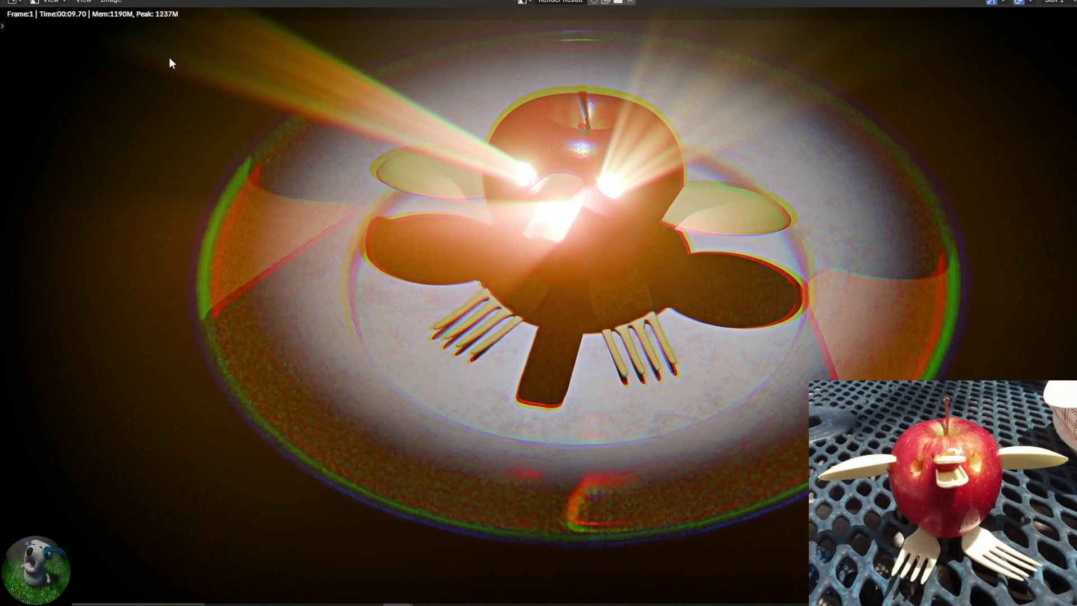
key(Escape)
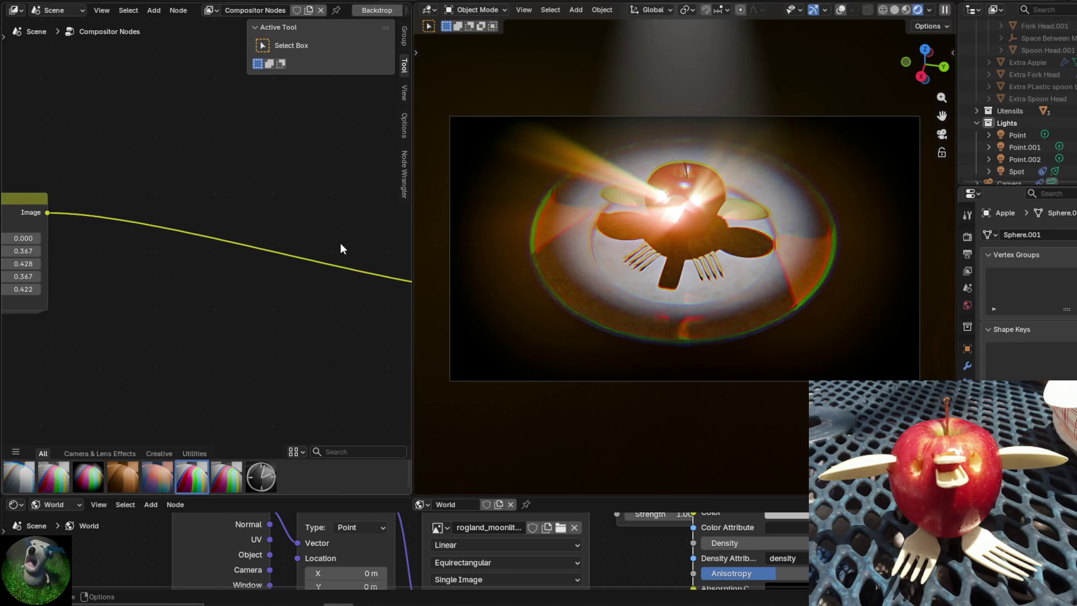
Unlink the Glare/Vignette compositor tree and create a new Compositor Nodes.001 tree.
scroll(340, 243, down, 2)
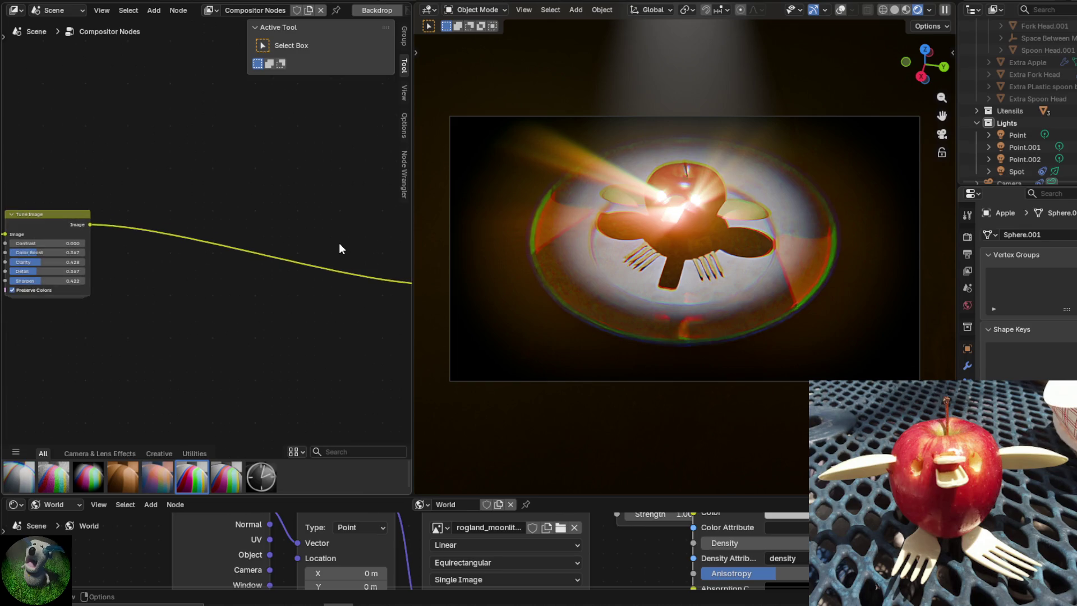
click(969, 348)
click(968, 366)
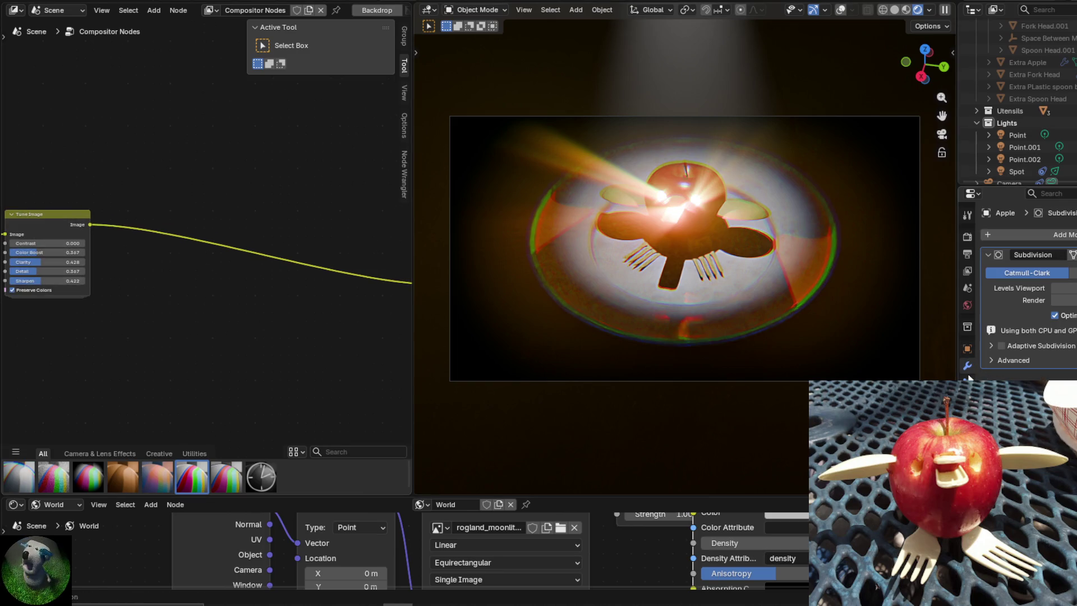
mouse_move(229, 252)
middle_down()
mouse_move(272, 234)
mouse_move(176, 202)
middle_up()
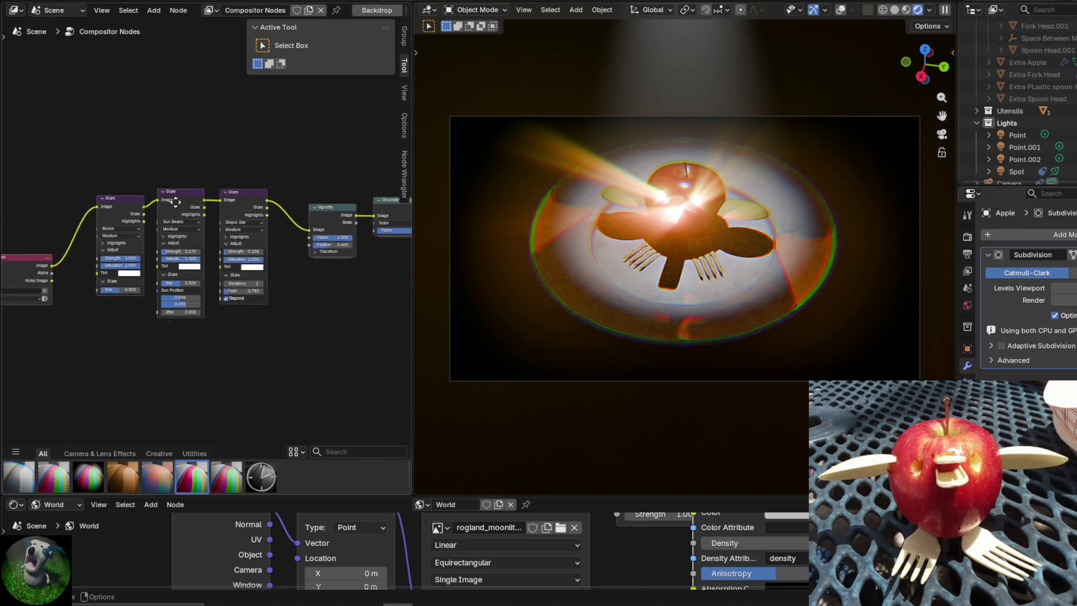
scroll(176, 202, down, 3)
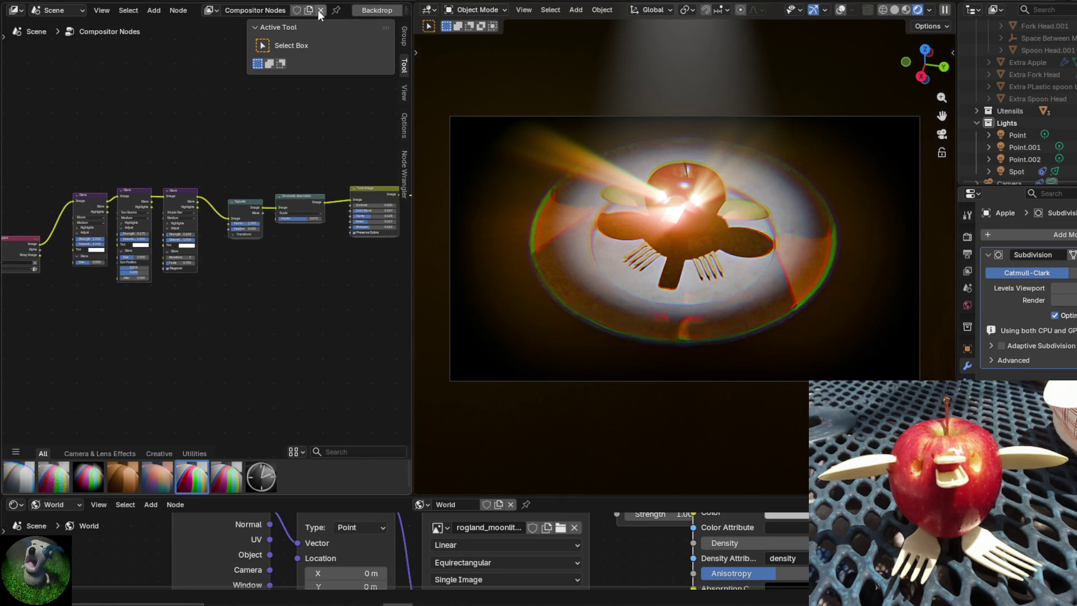
click(321, 10)
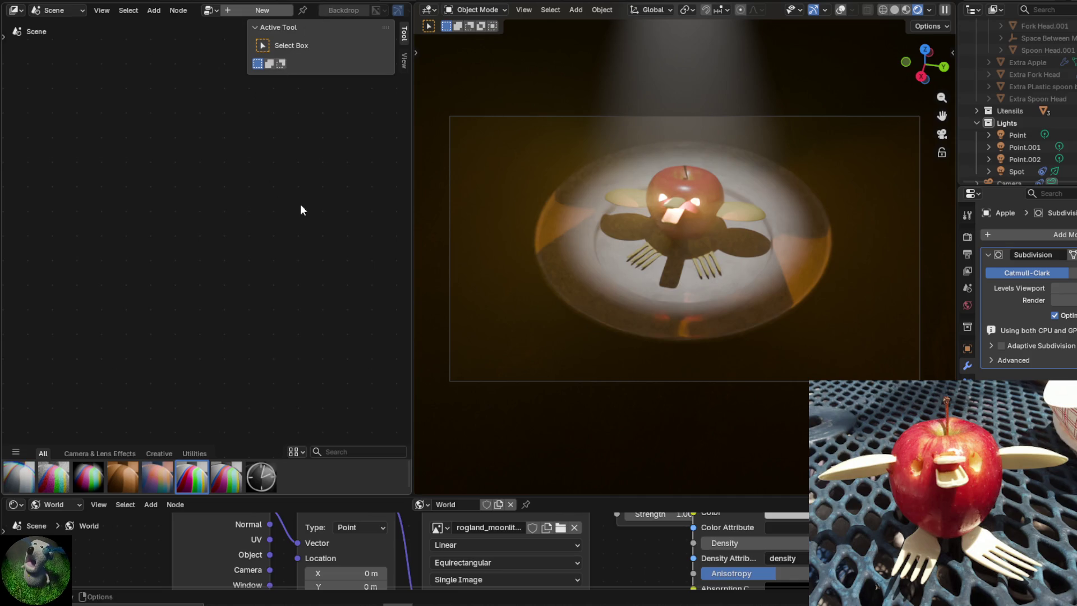
click(284, 12)
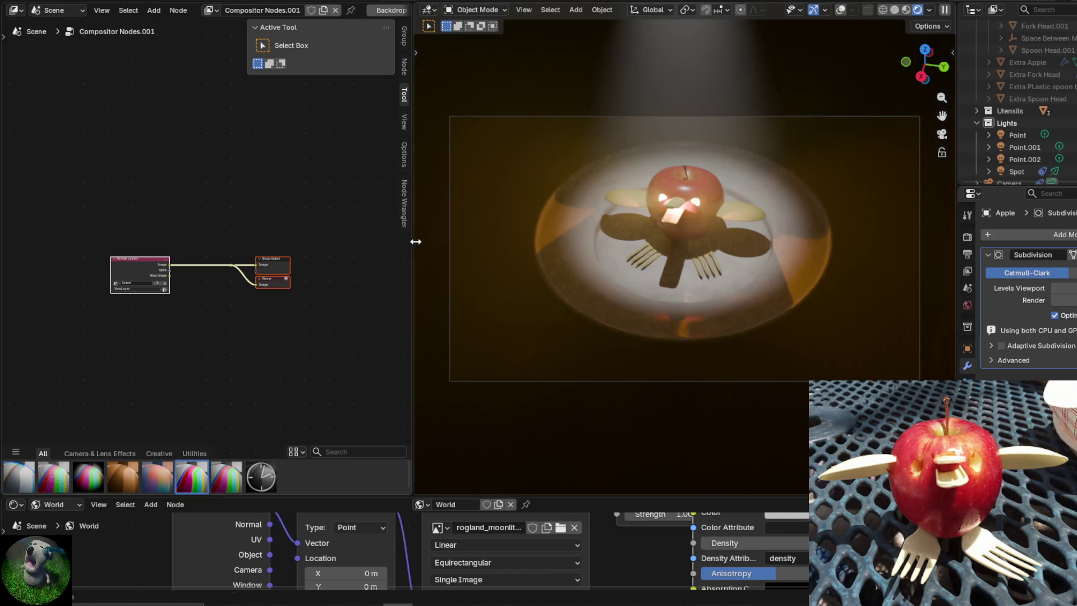
Widen the 3D viewport, show World settings and turn on viewport overlays with the camera selected.
drag(416, 241, 319, 241)
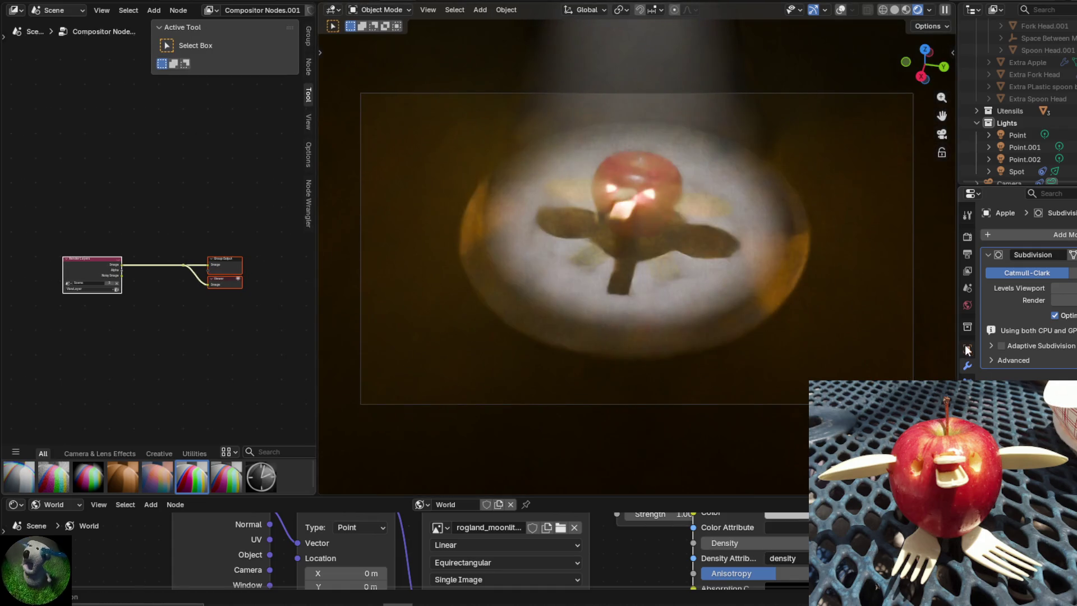
click(967, 349)
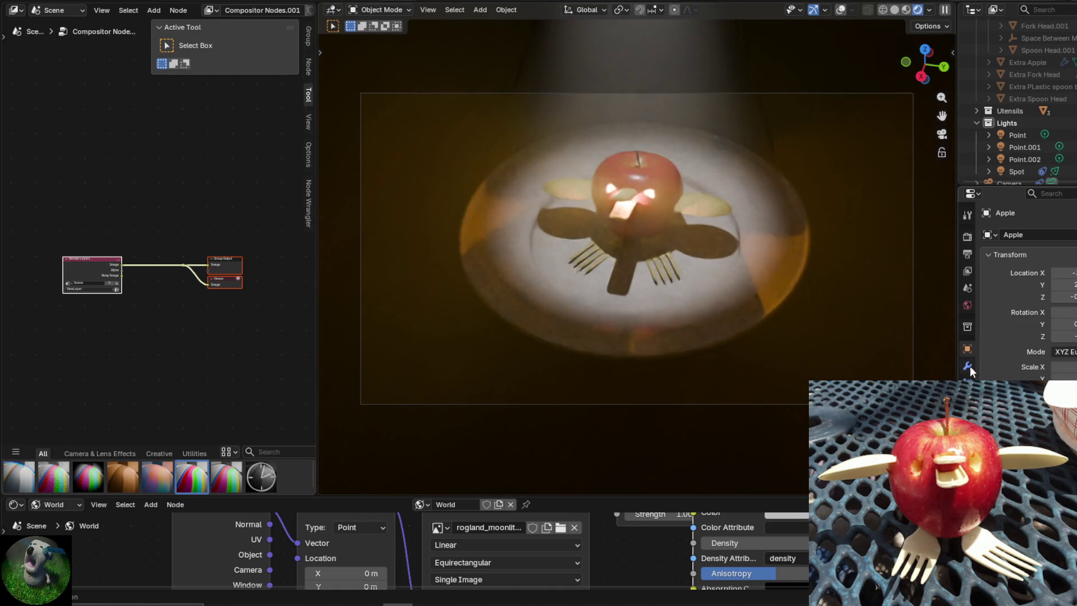
click(967, 306)
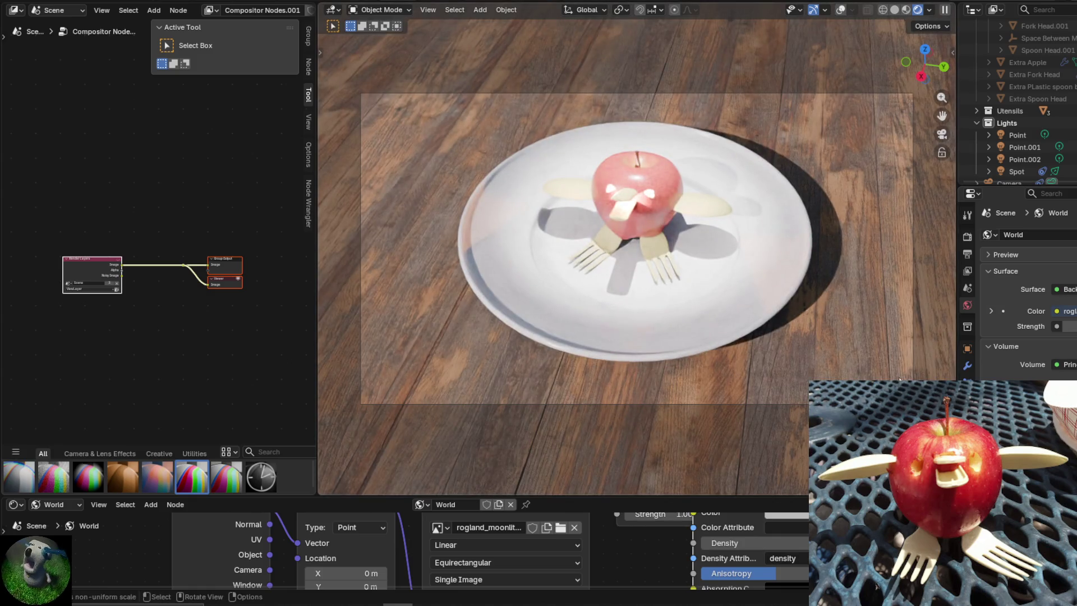
click(840, 10)
click(359, 147)
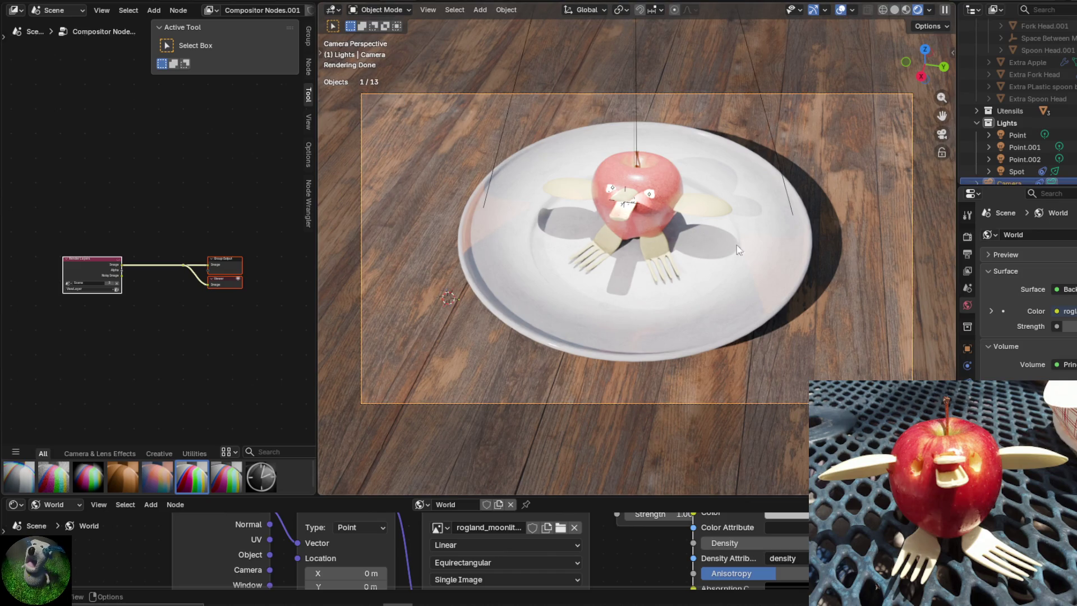
key(g)
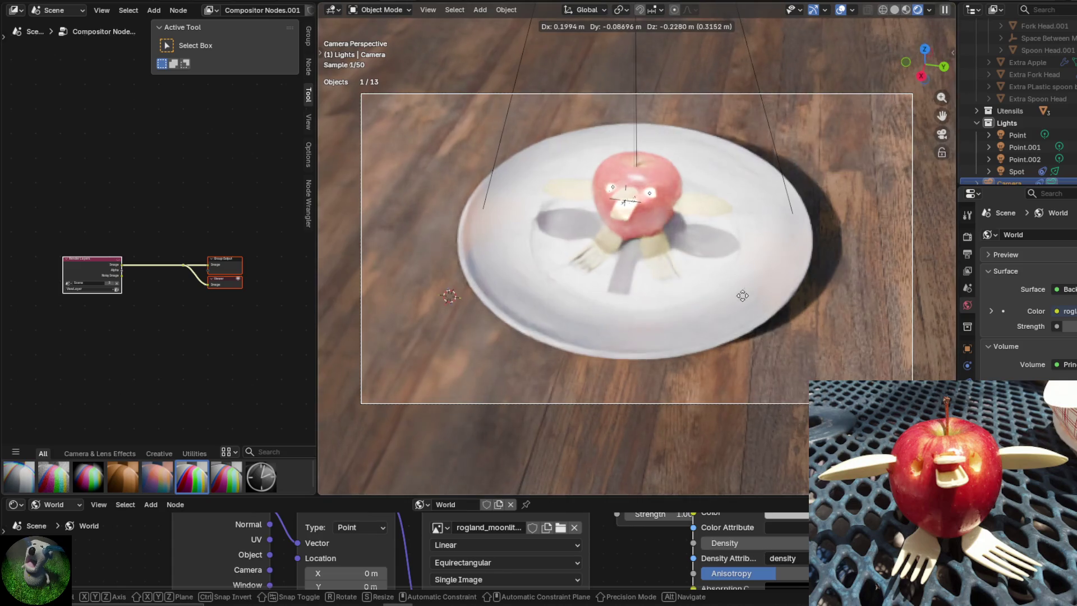
right_click(723, 350)
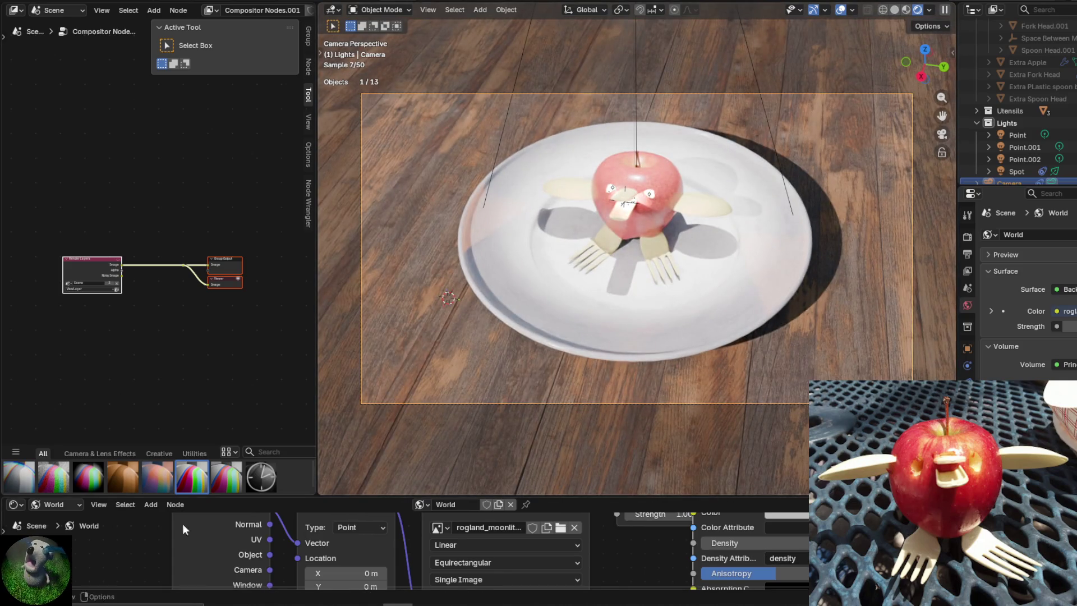
Split the shader editor area in two and enlarge the upper editor.
drag(5, 502, 11, 525)
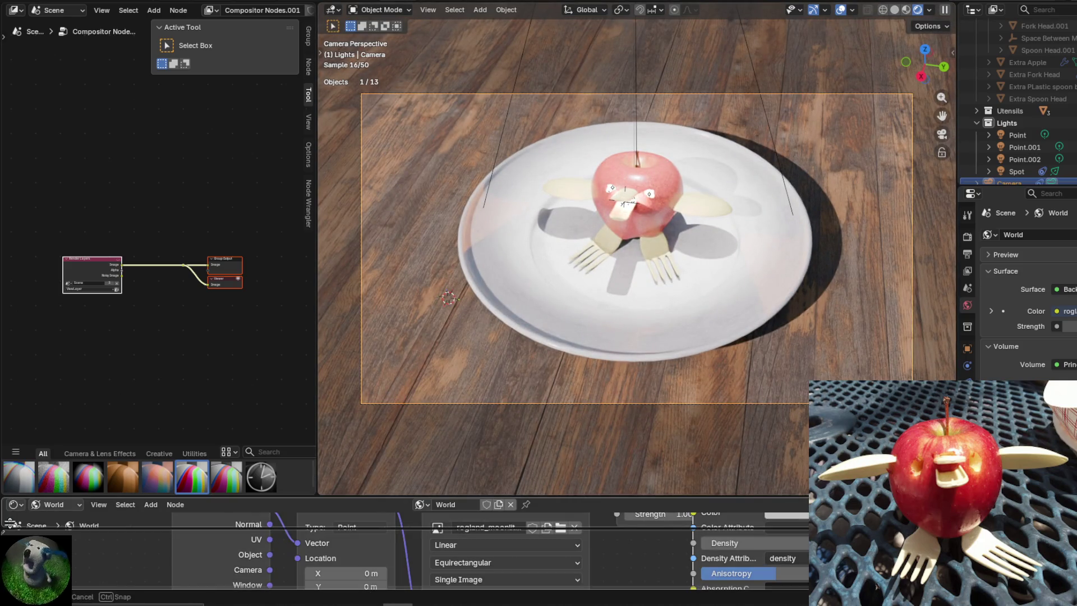
drag(304, 486, 300, 358)
click(16, 364)
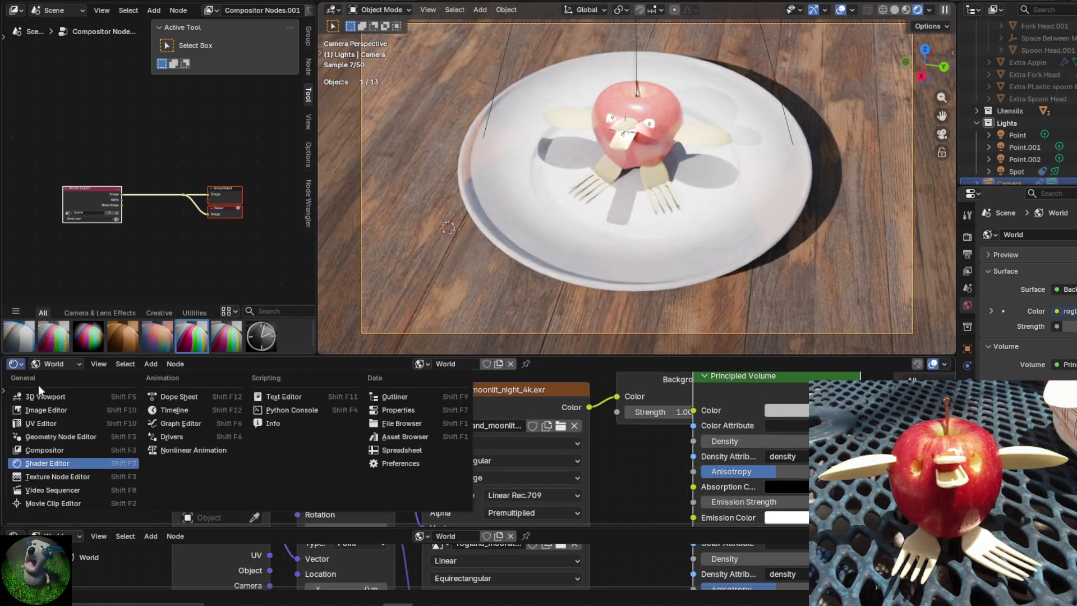
Make the area a Dope Sheet and insert keyframes on all channels at frame 96.
click(203, 396)
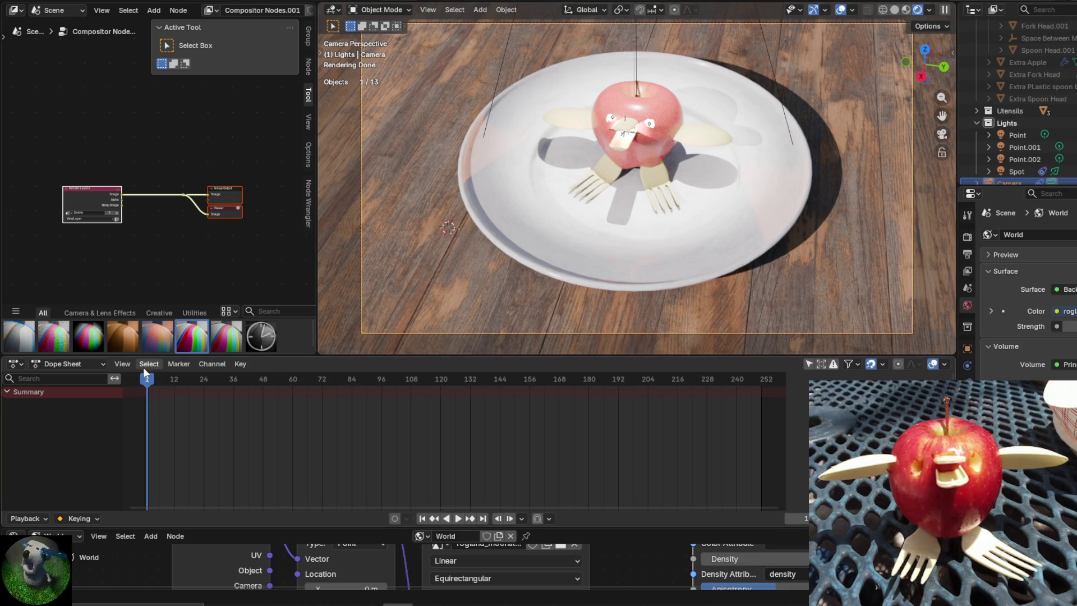
key(space)
drag(153, 380, 385, 415)
key(i)
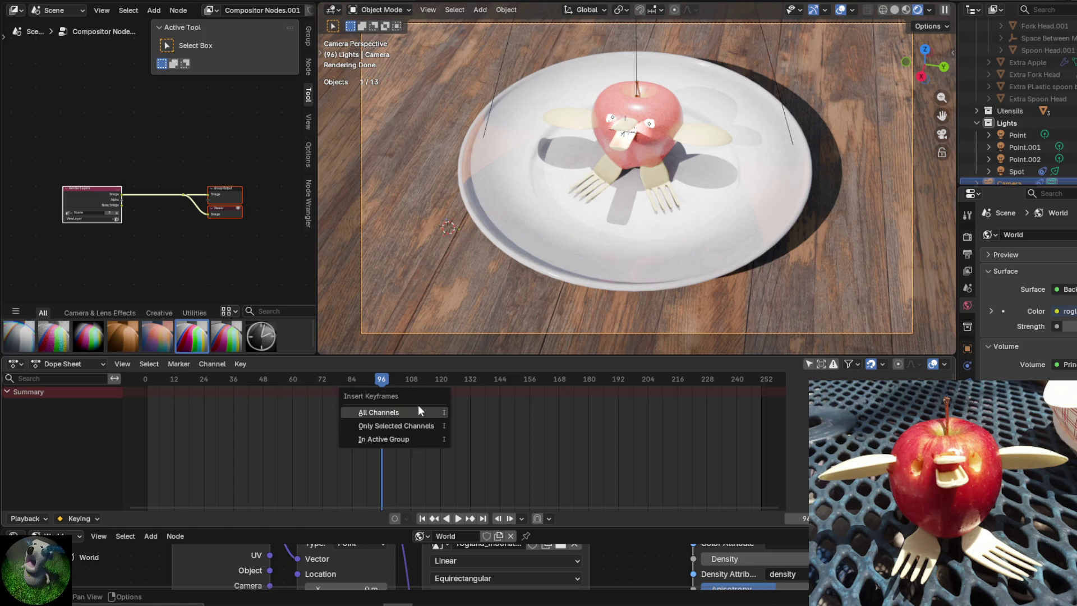
key(Escape)
key(i)
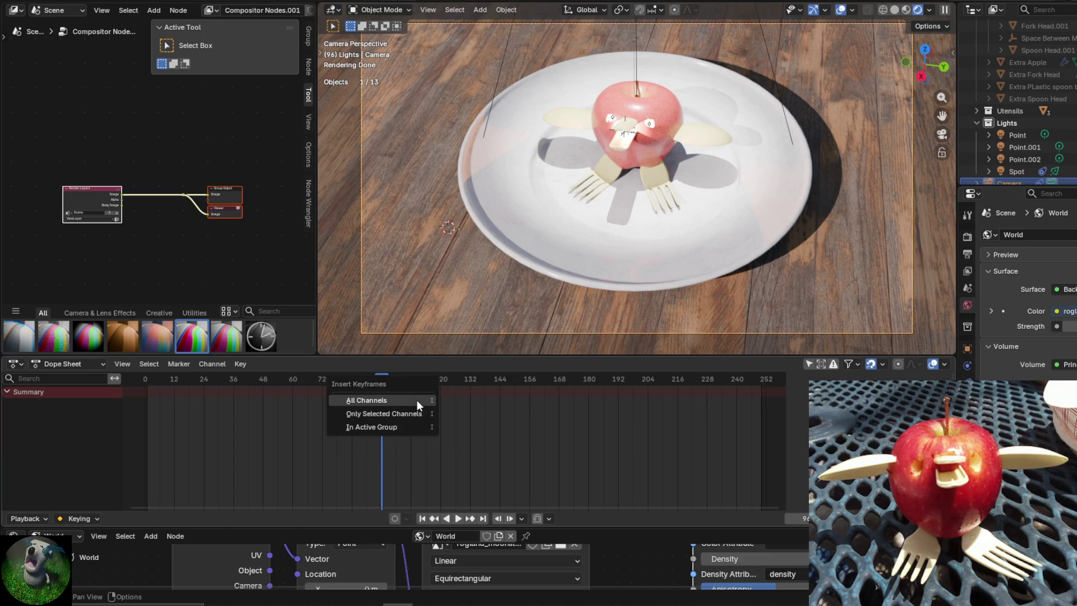
click(409, 401)
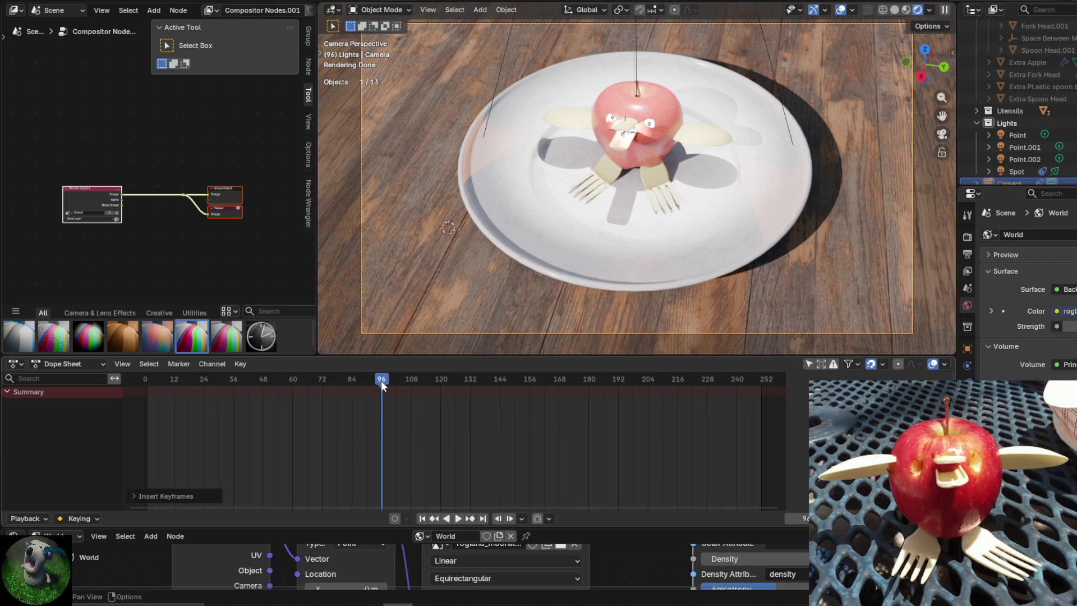
Move to frame 92 and select the camera.
mouse_move(381, 381)
mouse_down()
mouse_move(336, 395)
mouse_move(372, 387)
mouse_up()
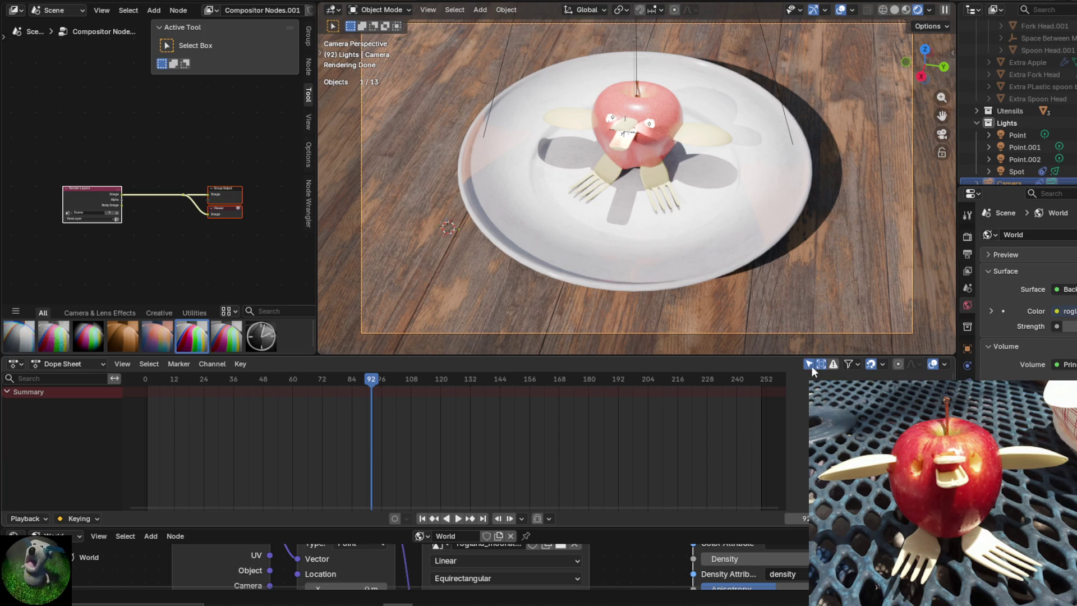
click(752, 336)
click(664, 333)
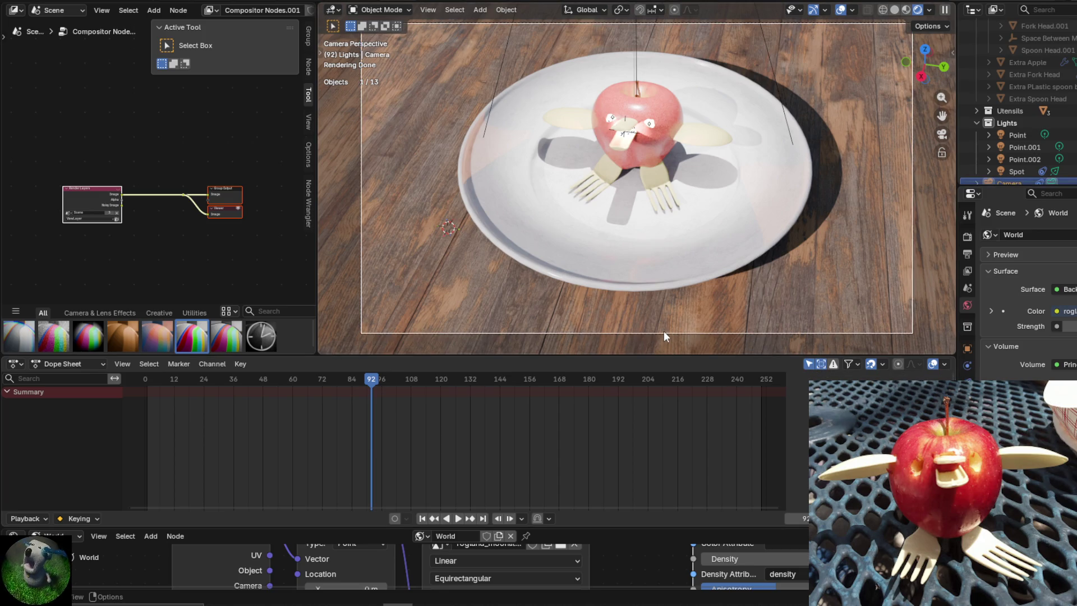
Keyframe the camera at frame 92, then undo that keyframe.
right_click(487, 424)
right_click(576, 266)
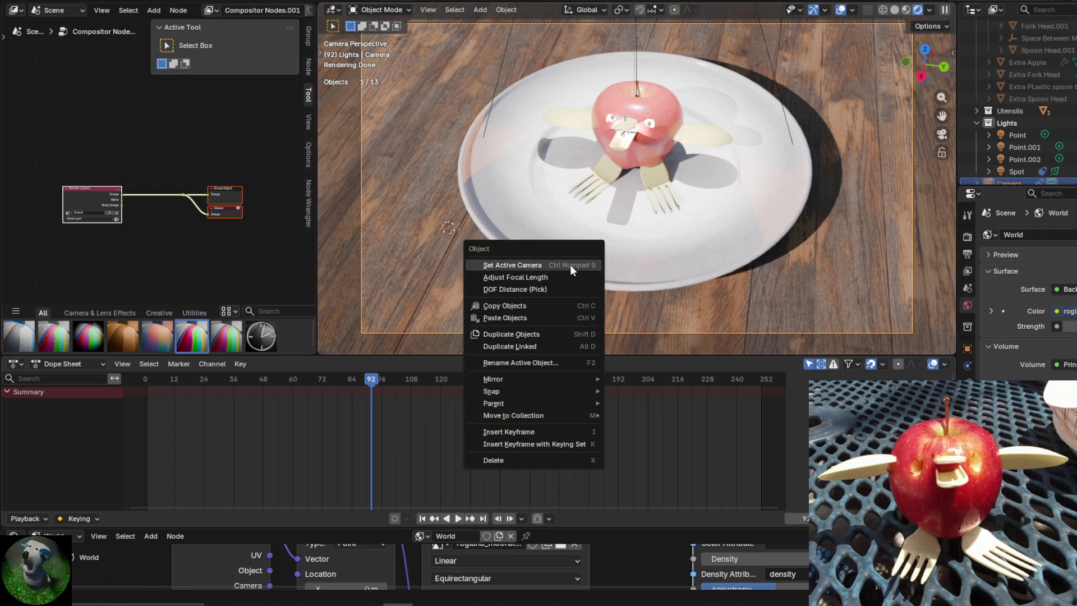
click(547, 428)
drag(377, 386, 342, 379)
key(ctrl+z)
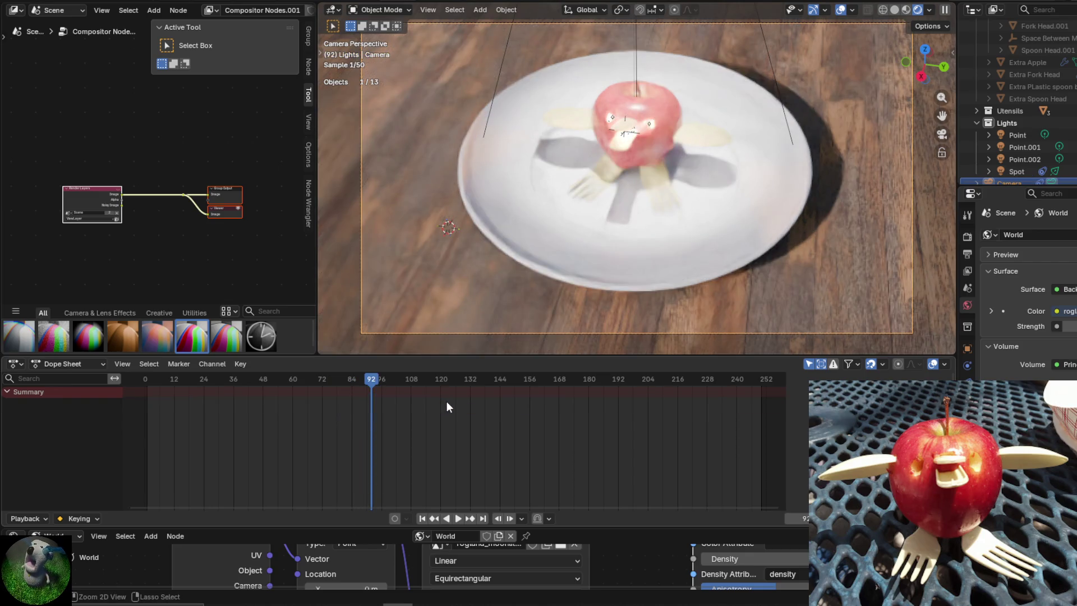
key(ctrl+z)
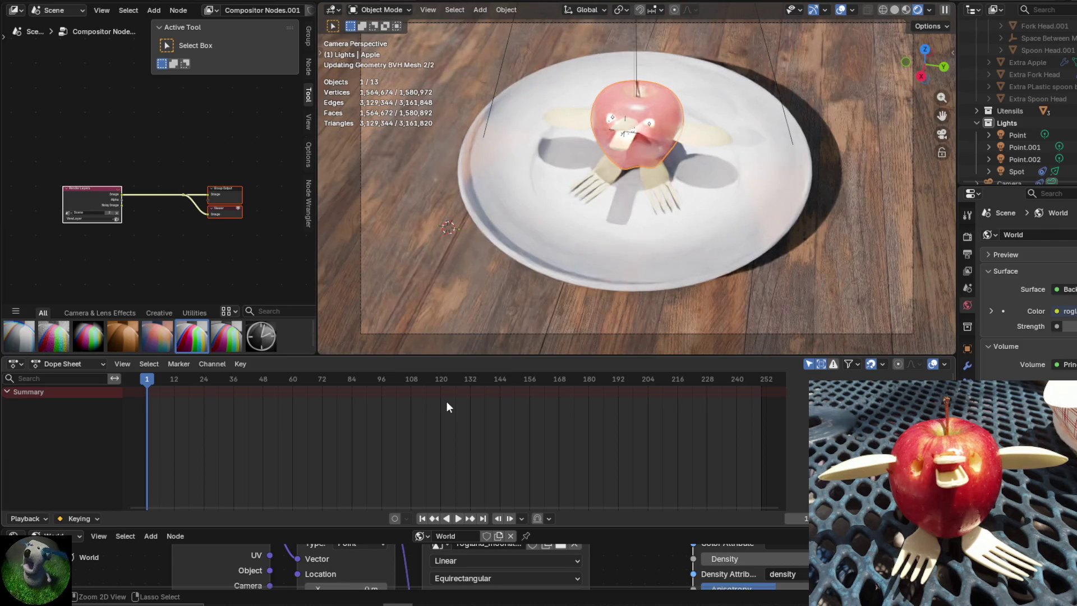
key(ctrl+z)
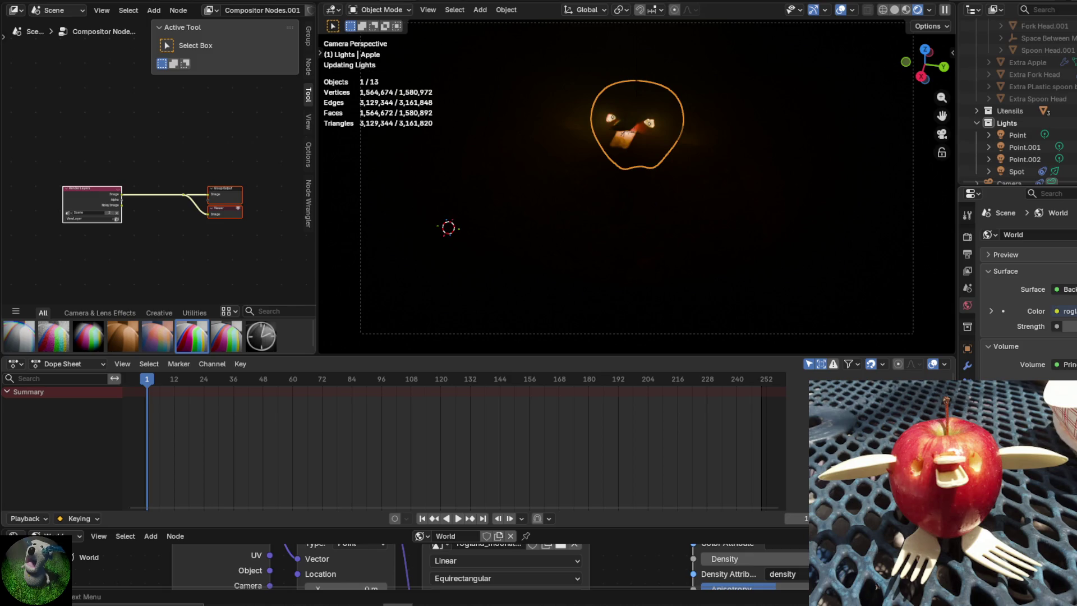
key(ctrl+shift+z)
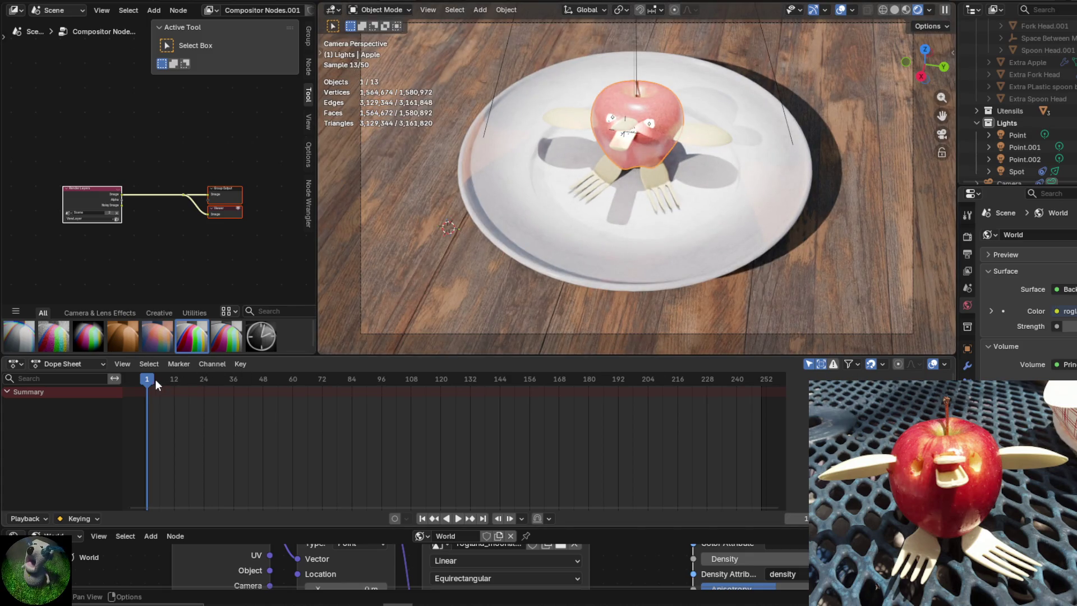
Keyframe the camera at frame 170.
mouse_move(156, 379)
mouse_down()
mouse_move(292, 397)
mouse_move(665, 410)
mouse_move(553, 413)
mouse_move(563, 410)
mouse_up()
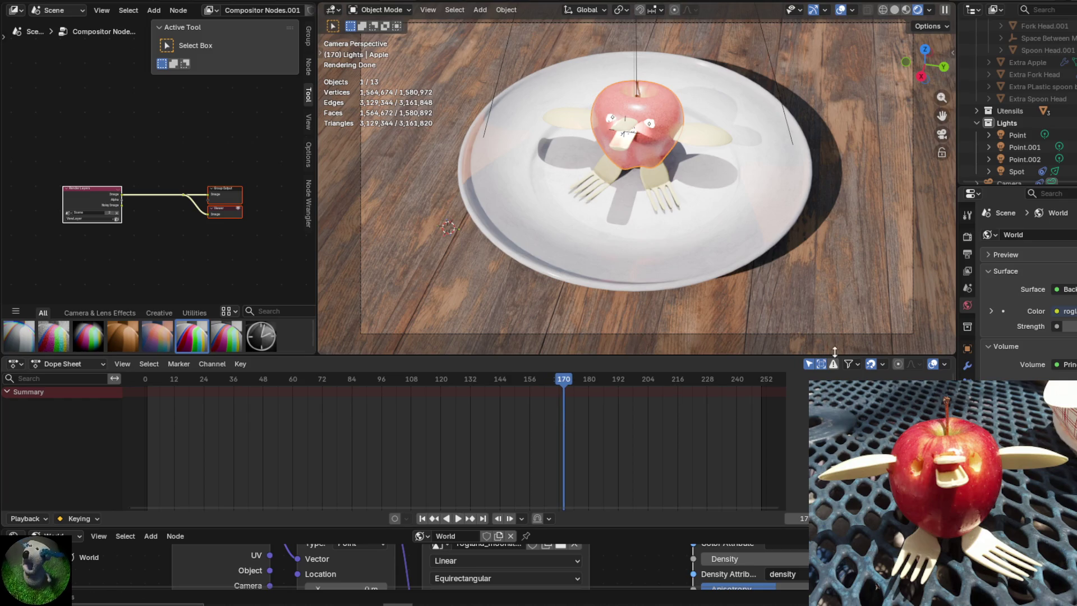
click(782, 332)
right_click(785, 281)
click(786, 280)
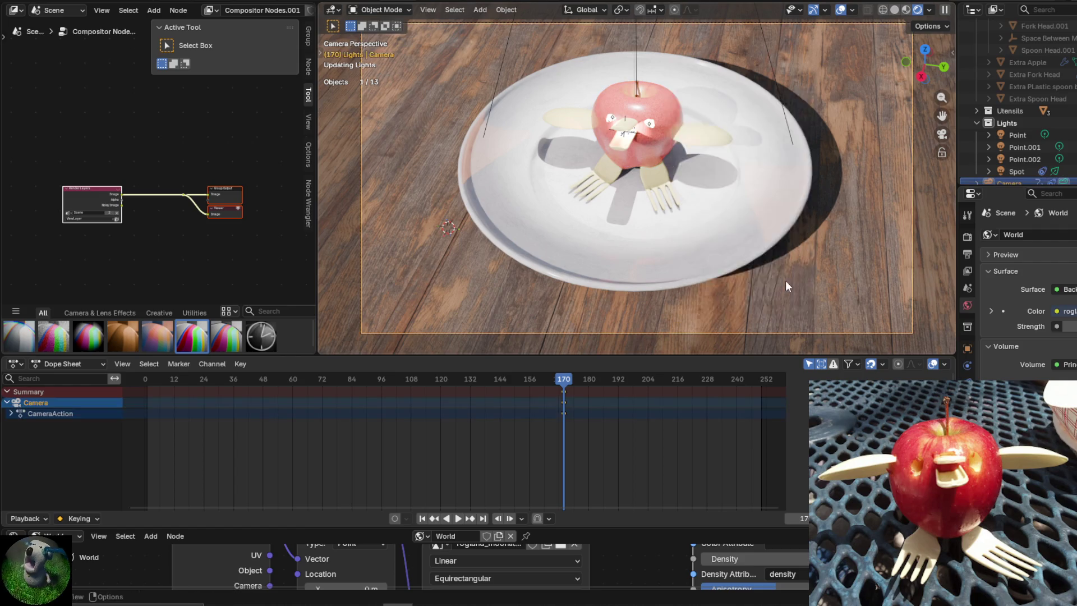
At frame 57, move the camera about -5.91, -3.04, -9.10 m toward the apple.
drag(563, 379, 285, 381)
key(g)
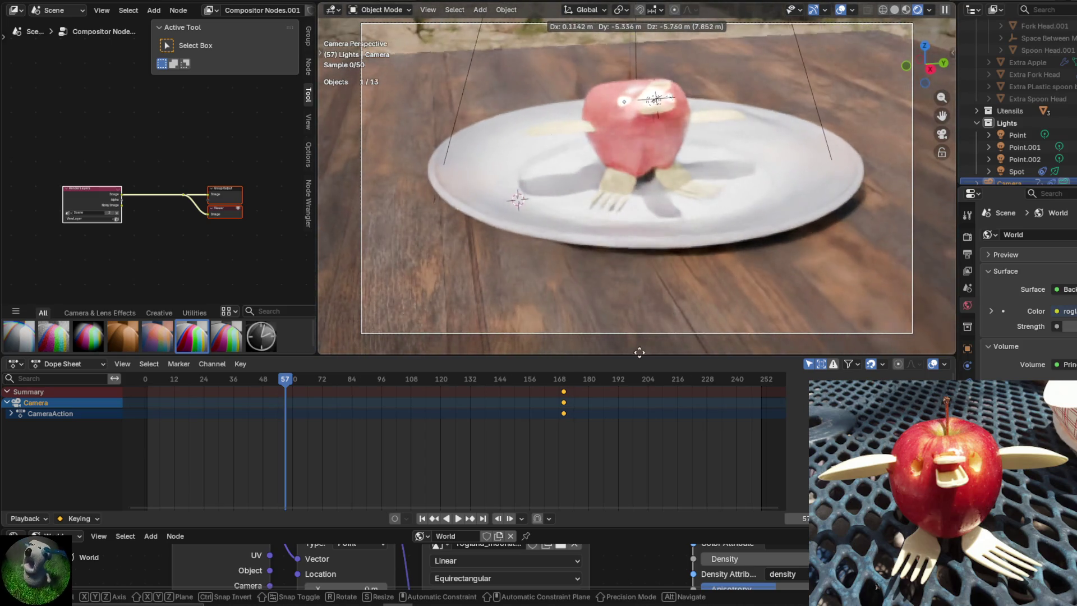
mouse_move(354, 232)
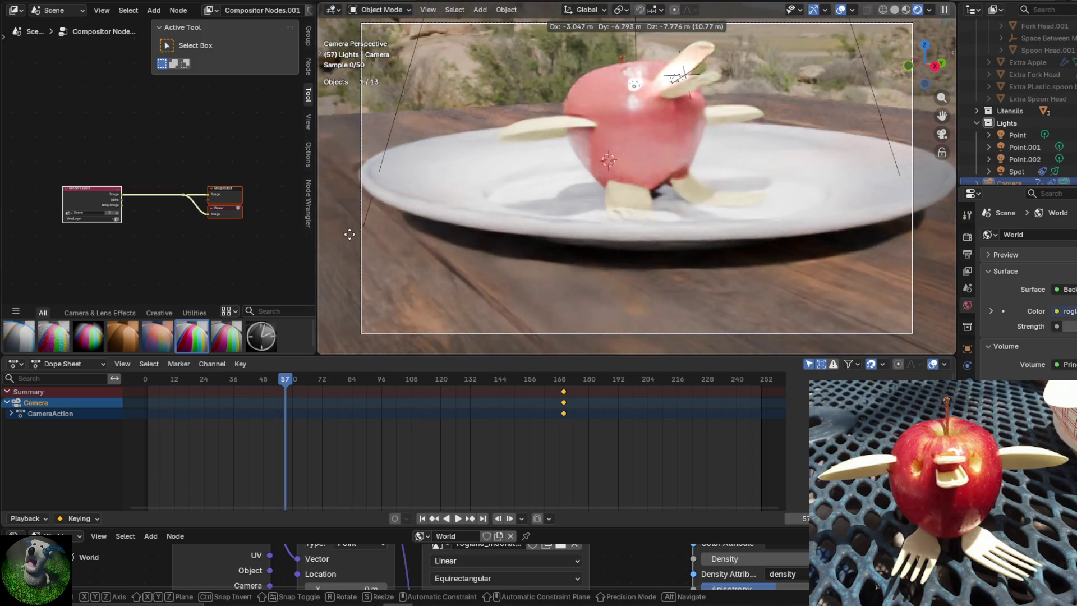
mouse_move(320, 252)
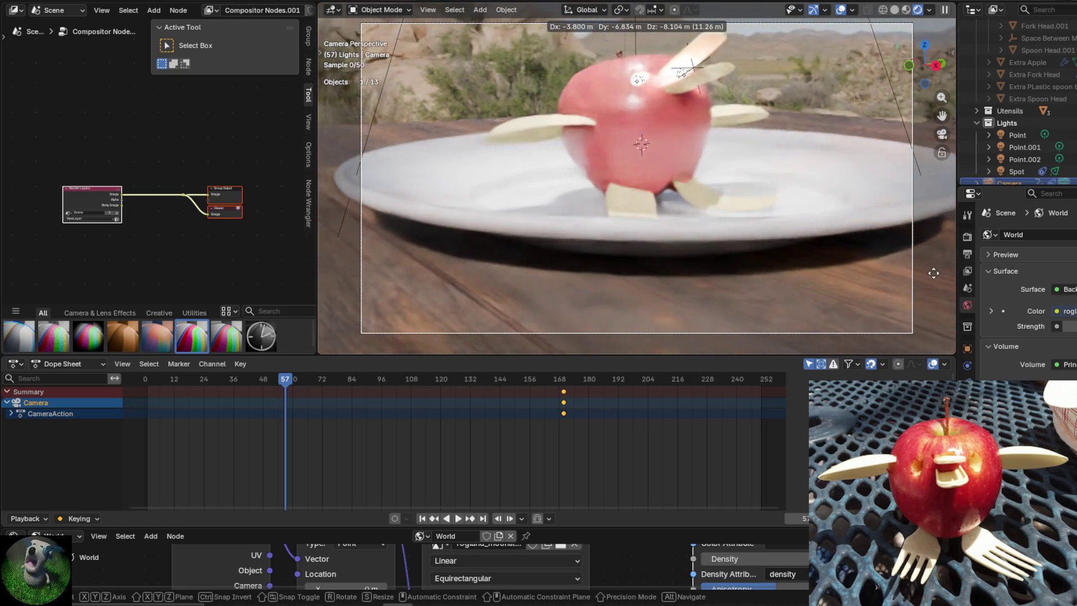
click(933, 274)
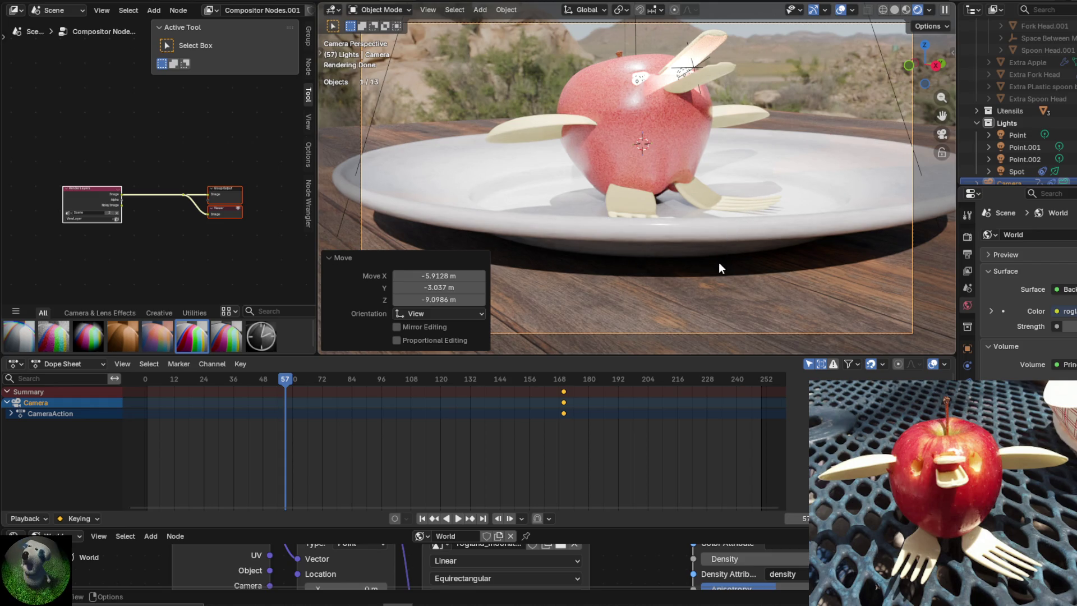
click(679, 328)
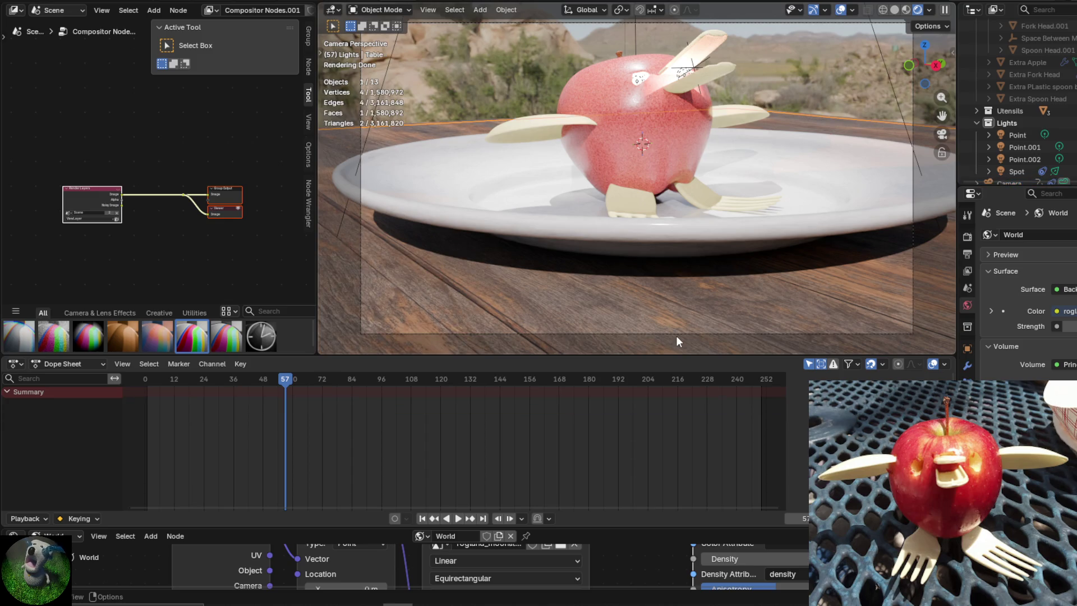
click(673, 334)
click(586, 9)
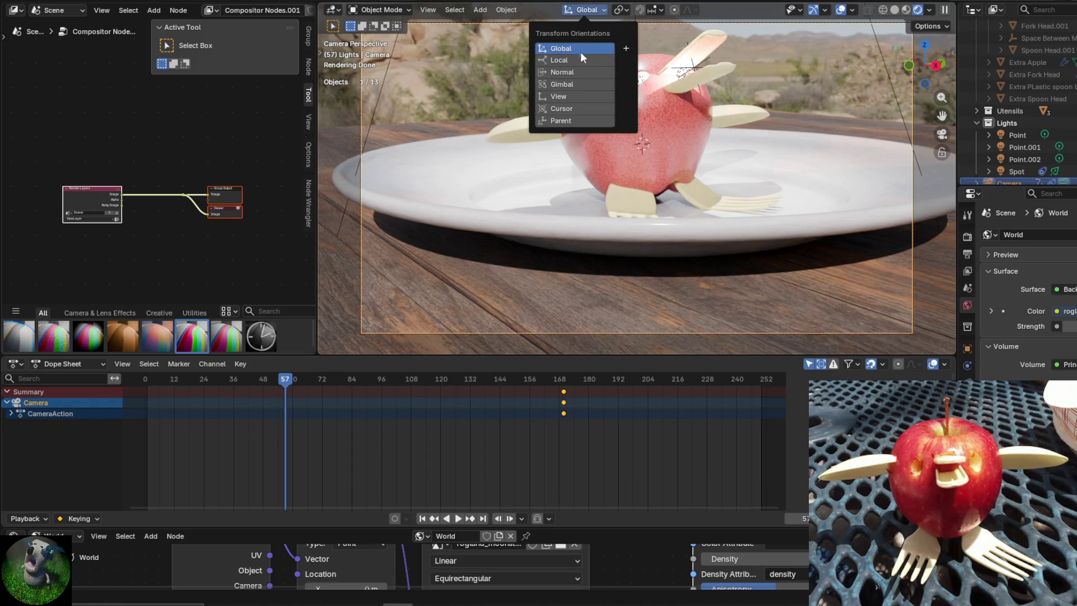
Switch transform orientation to Normal and move the camera along its local axes.
click(572, 72)
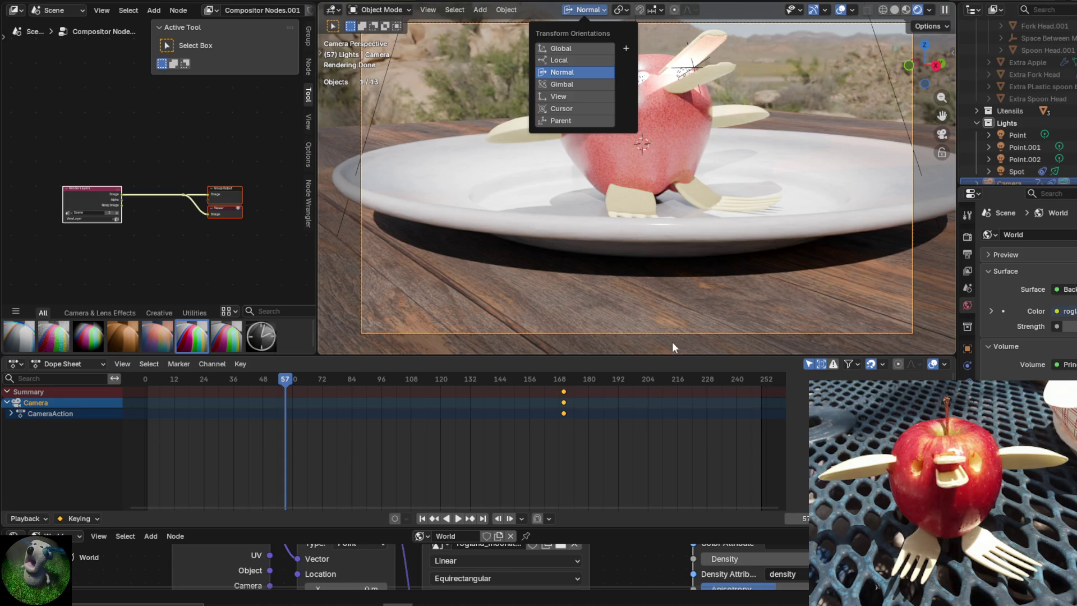
key(g)
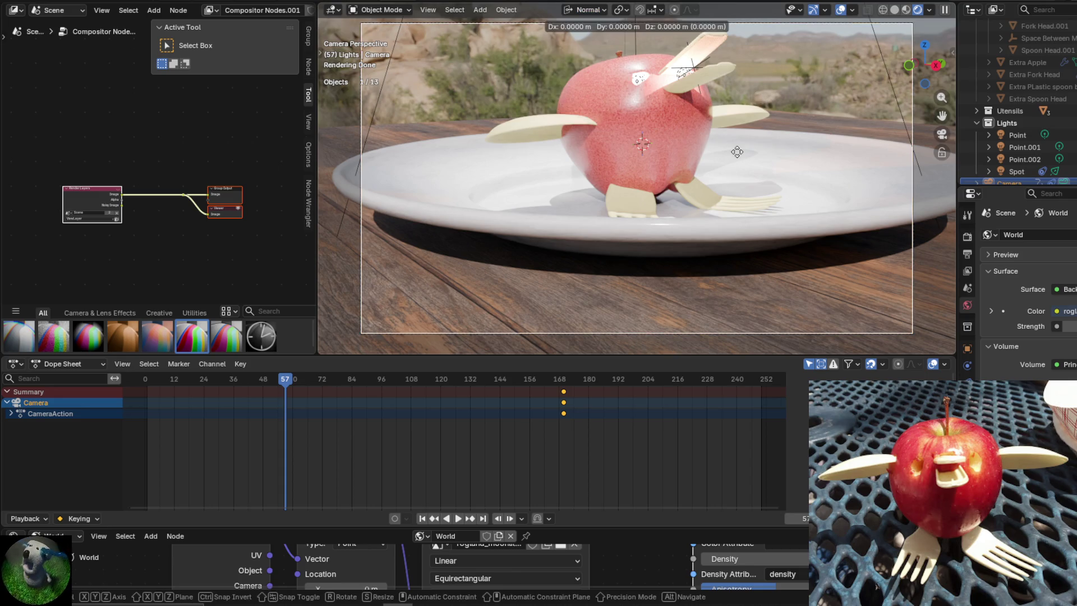
key(x)
key(z)
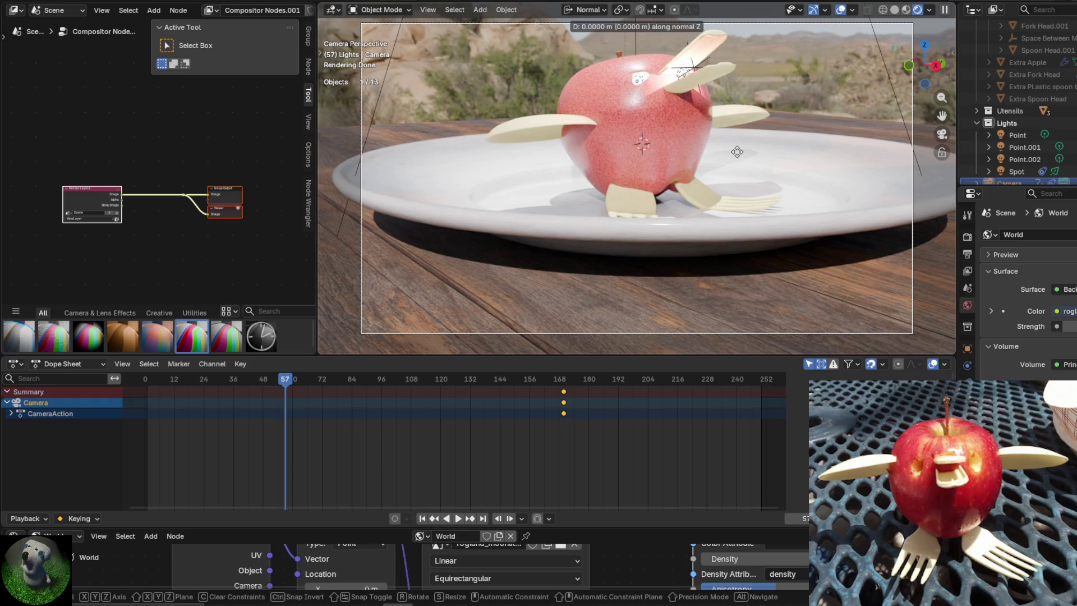
key(z)
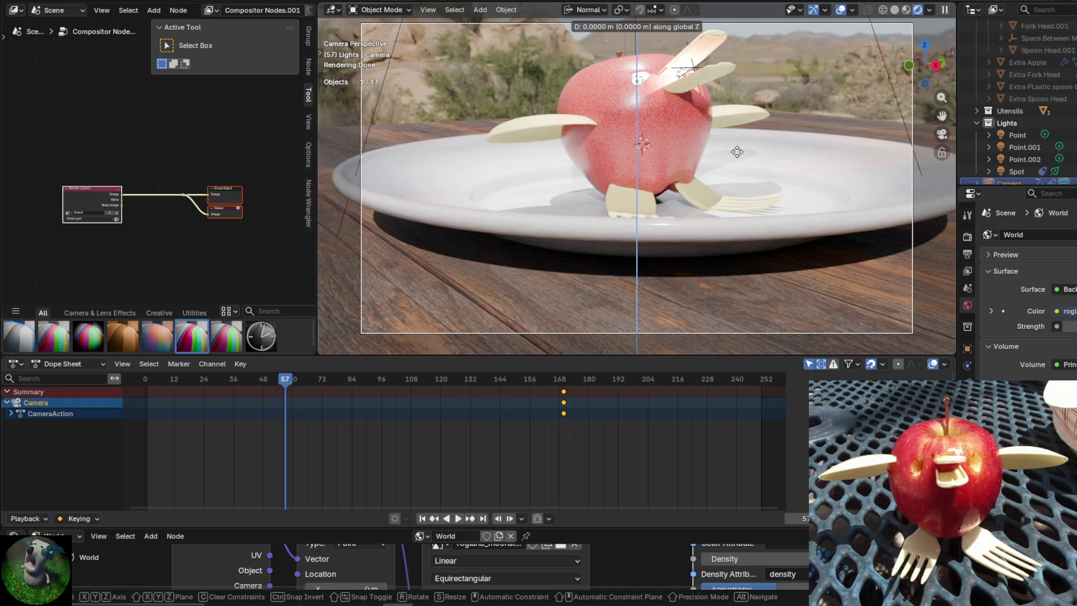
key(x)
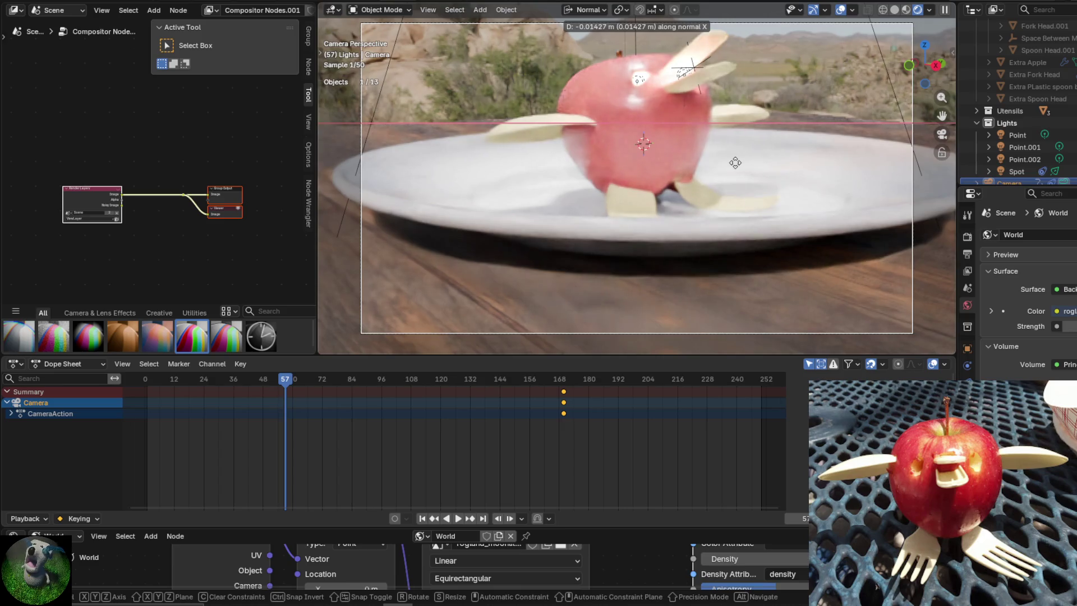
key(y)
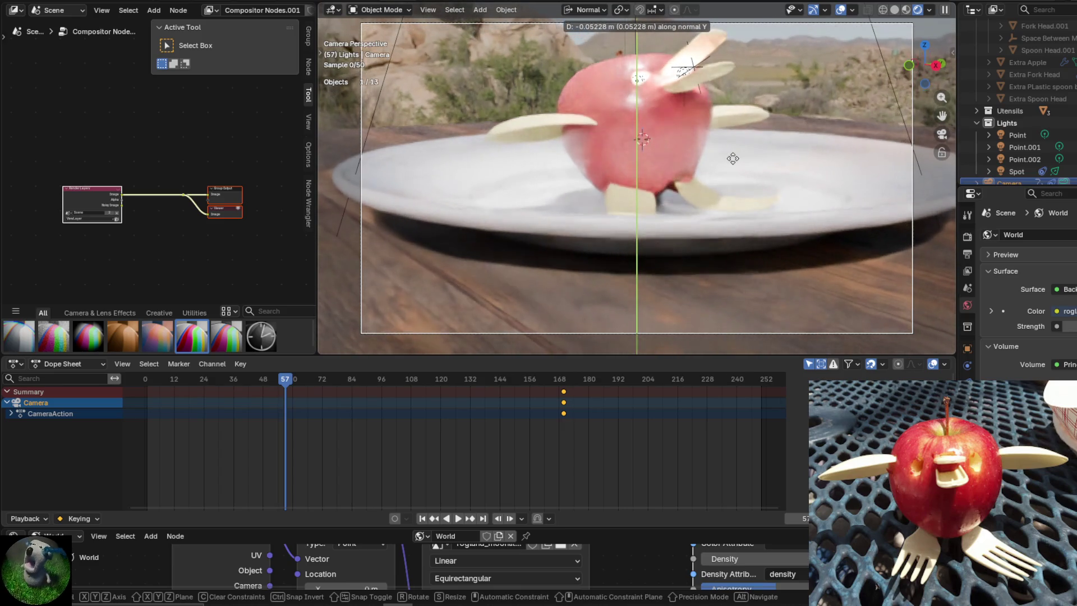
click(733, 159)
Outside camera view, move the camera out by 3.38, -8.63, -2.22 m, then look through it again.
key(KP_0)
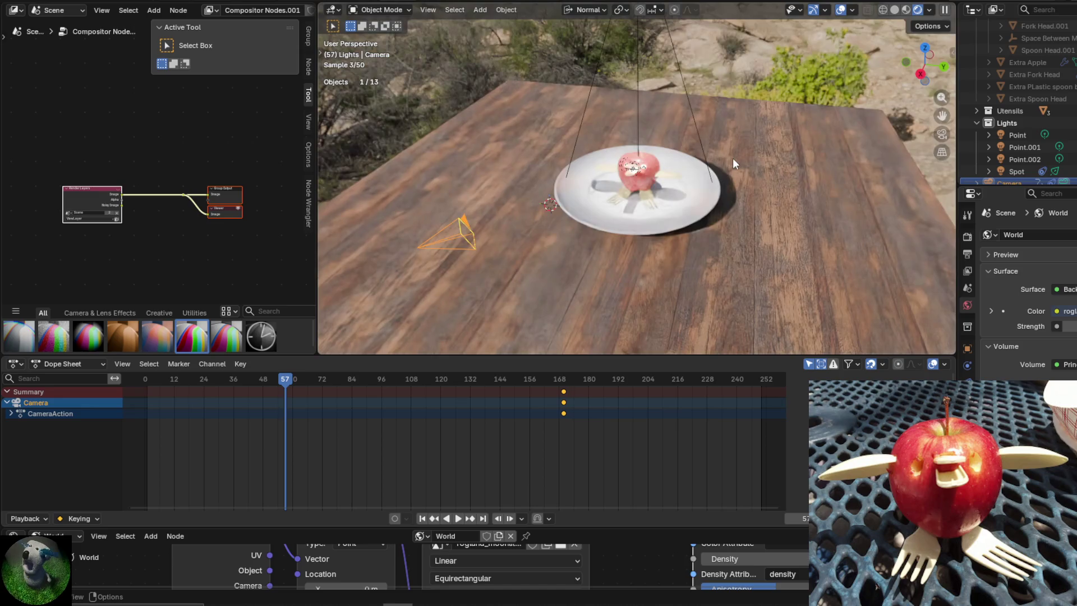
key(g)
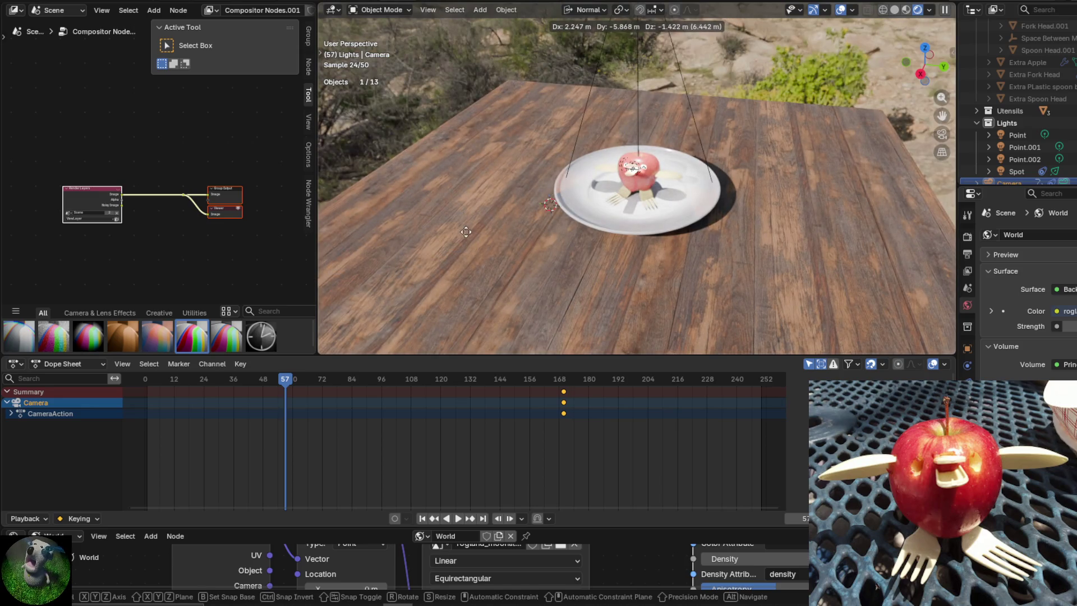
click(381, 258)
right_click(443, 219)
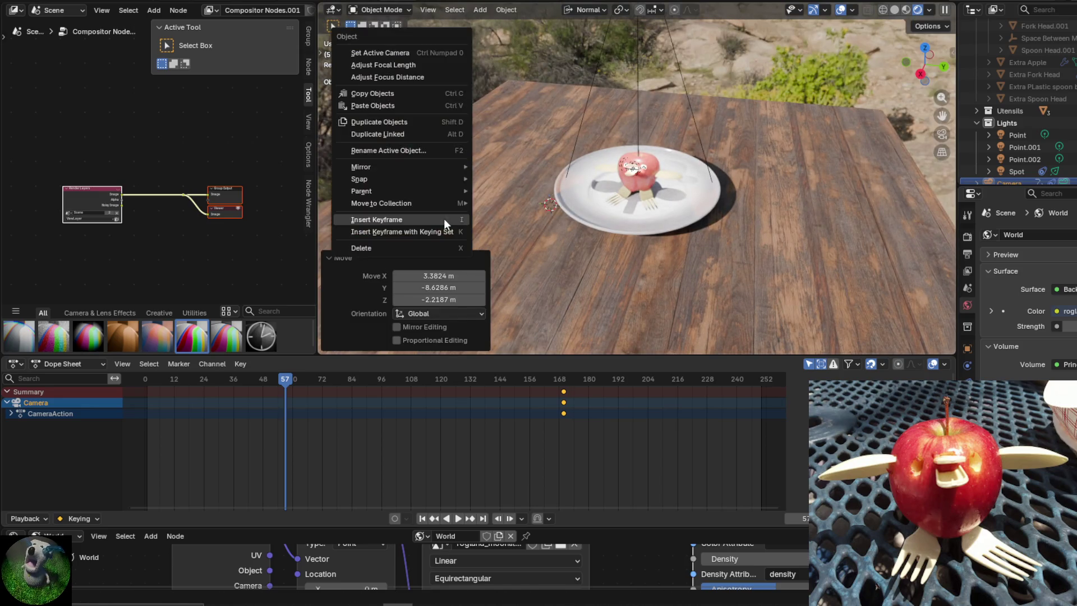
click(620, 99)
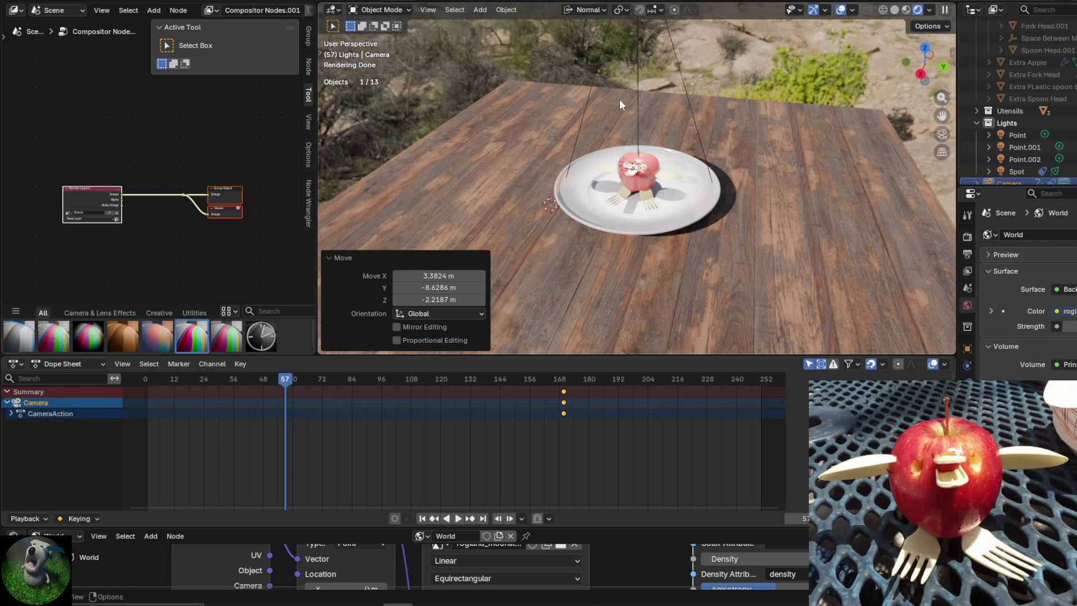
click(619, 99)
key(KP_0)
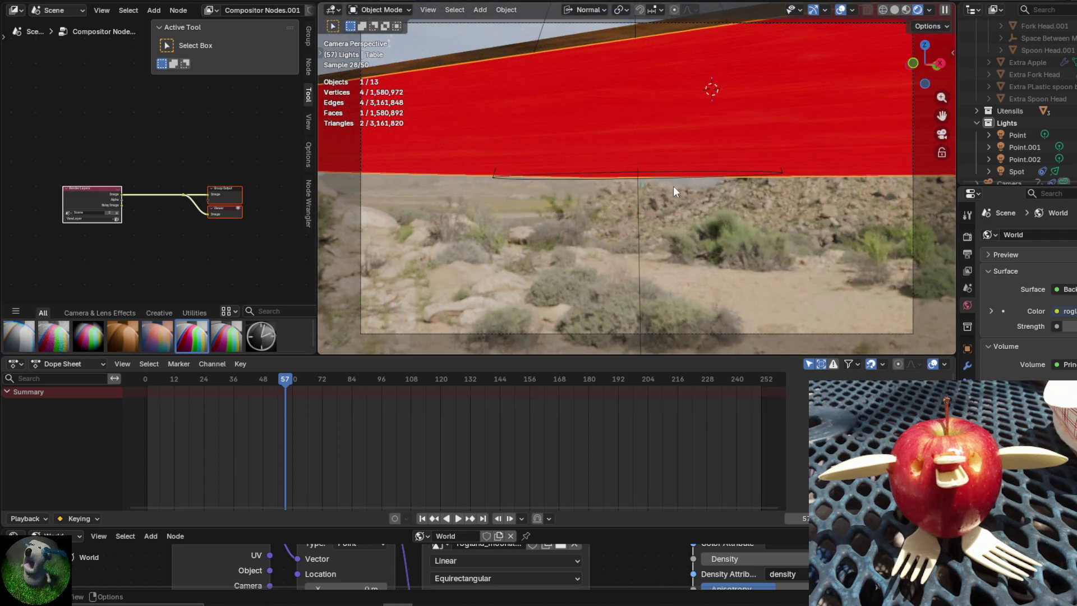
Dolly the camera about 7.9 m along its local Y axis and check its lens type options.
click(634, 333)
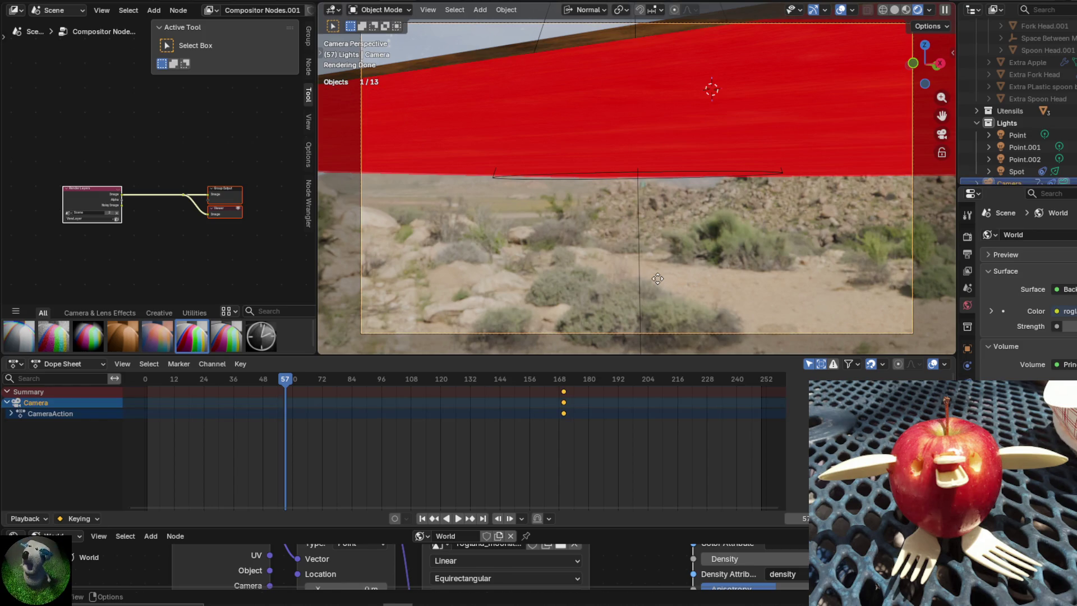
key(g)
key(z)
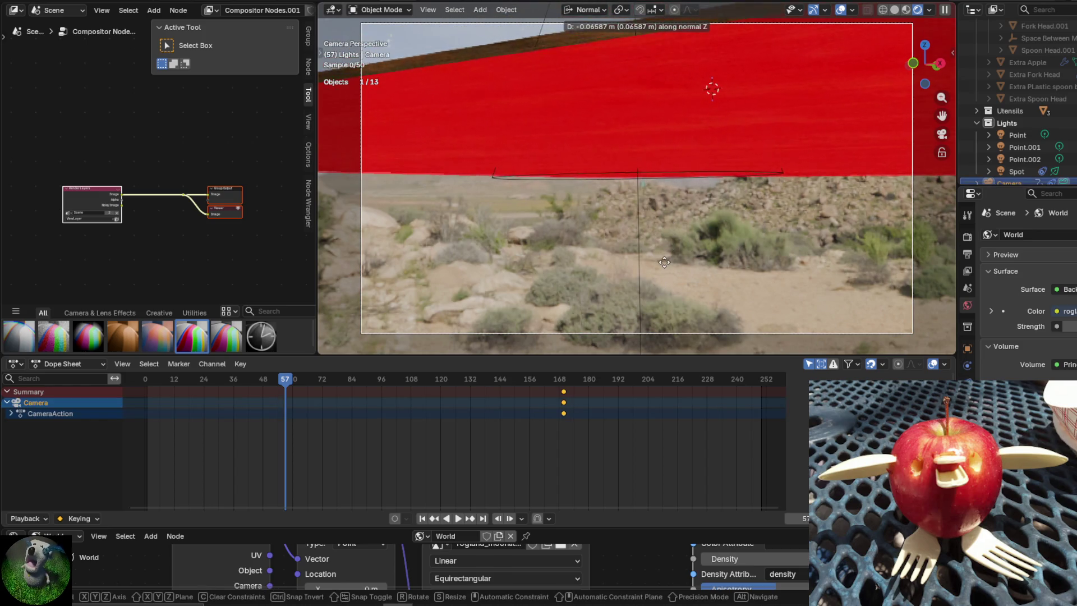
key(y)
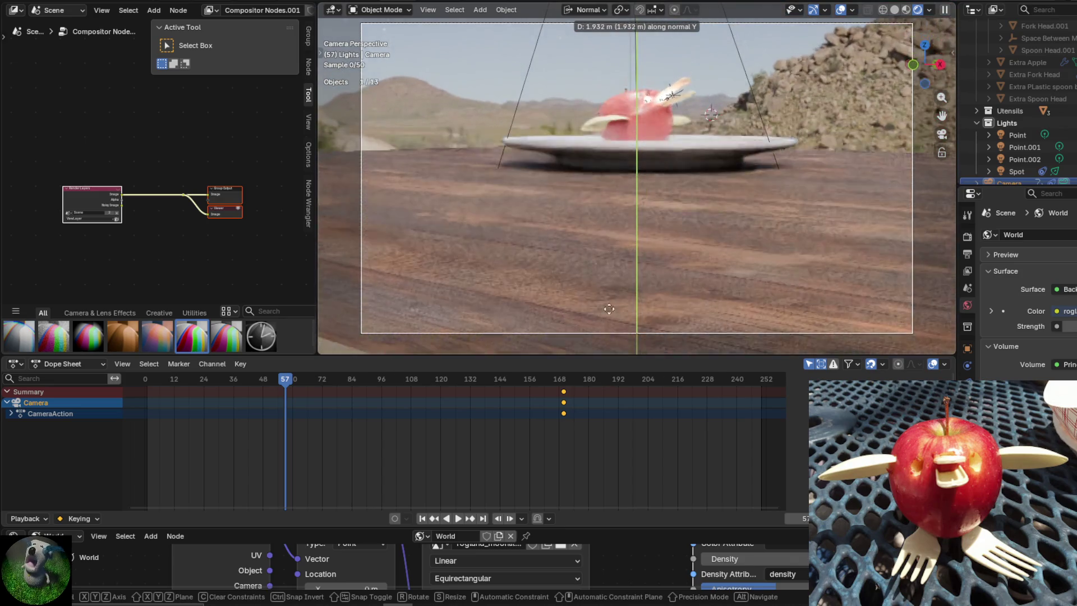
mouse_move(627, 47)
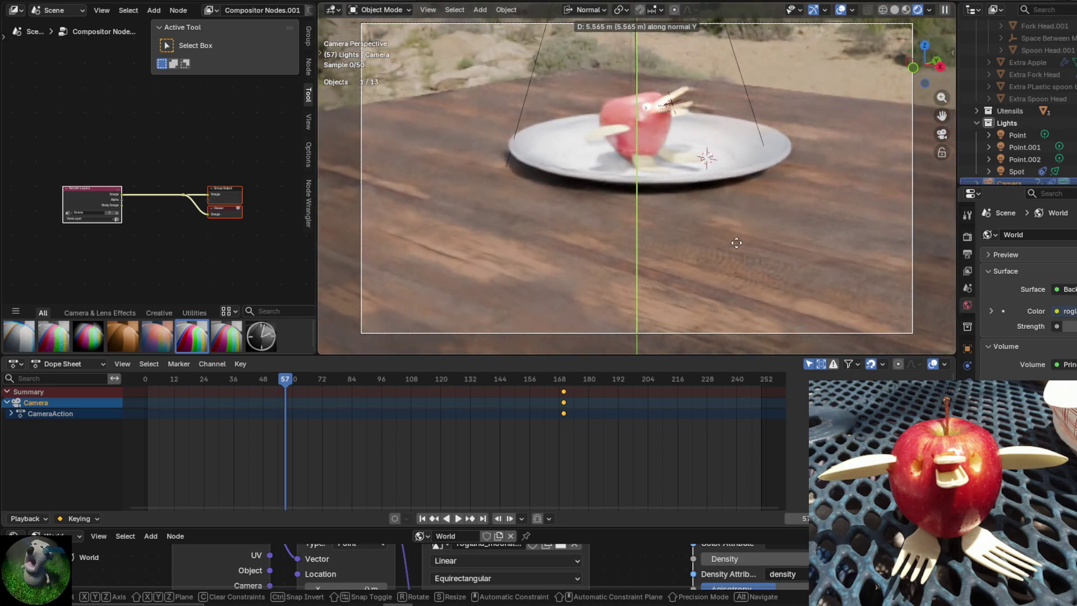
mouse_move(766, 114)
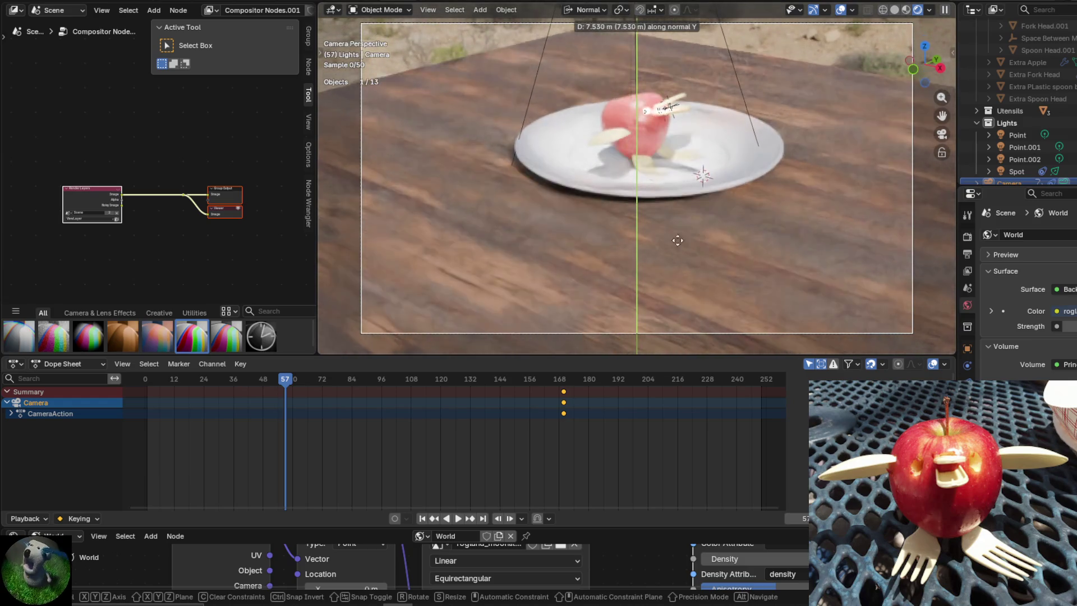
click(703, 123)
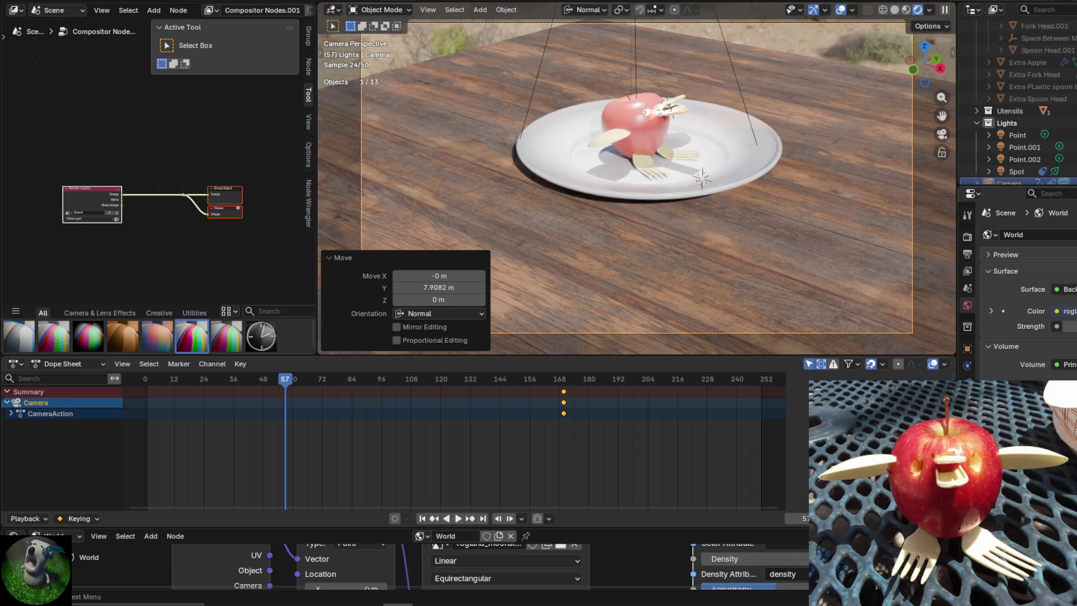
click(968, 400)
click(1066, 273)
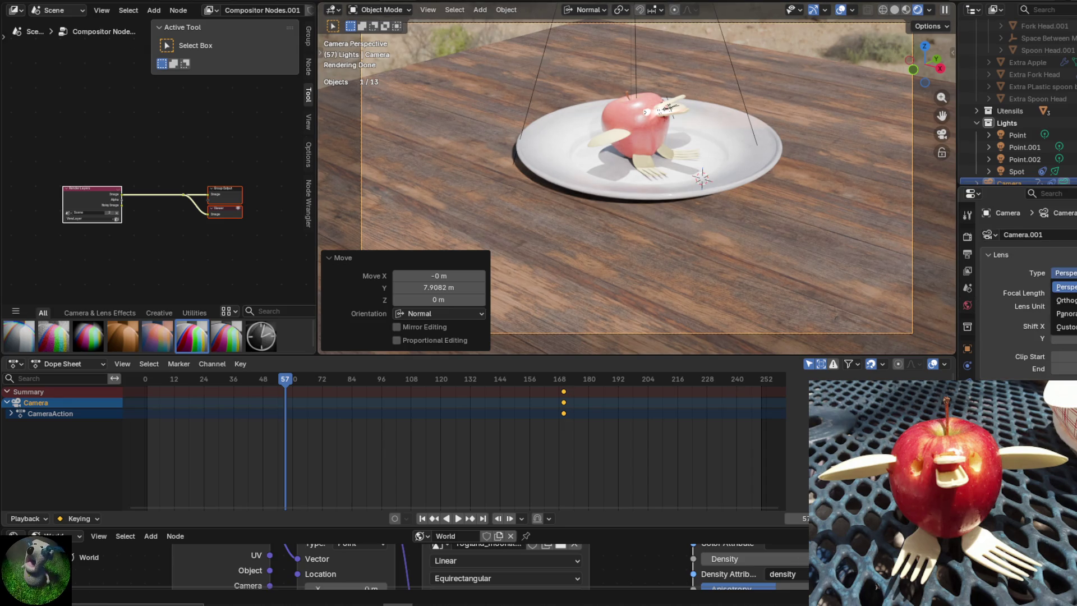
click(628, 331)
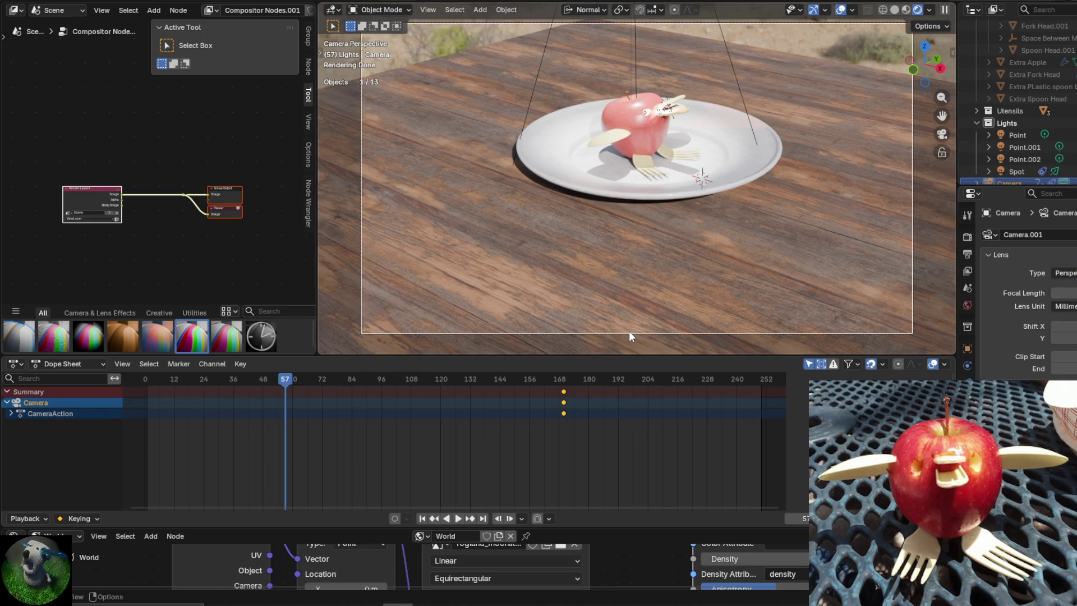
Pull the camera back 42.77 m along its local Z axis so the table sits small in the desert.
click(628, 332)
key(g)
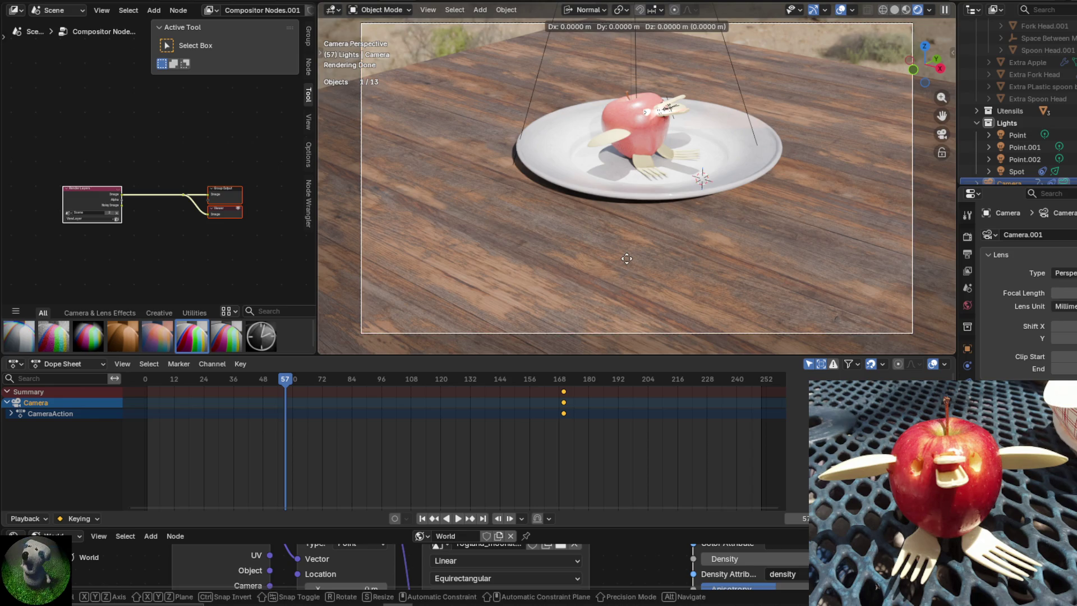
key(z)
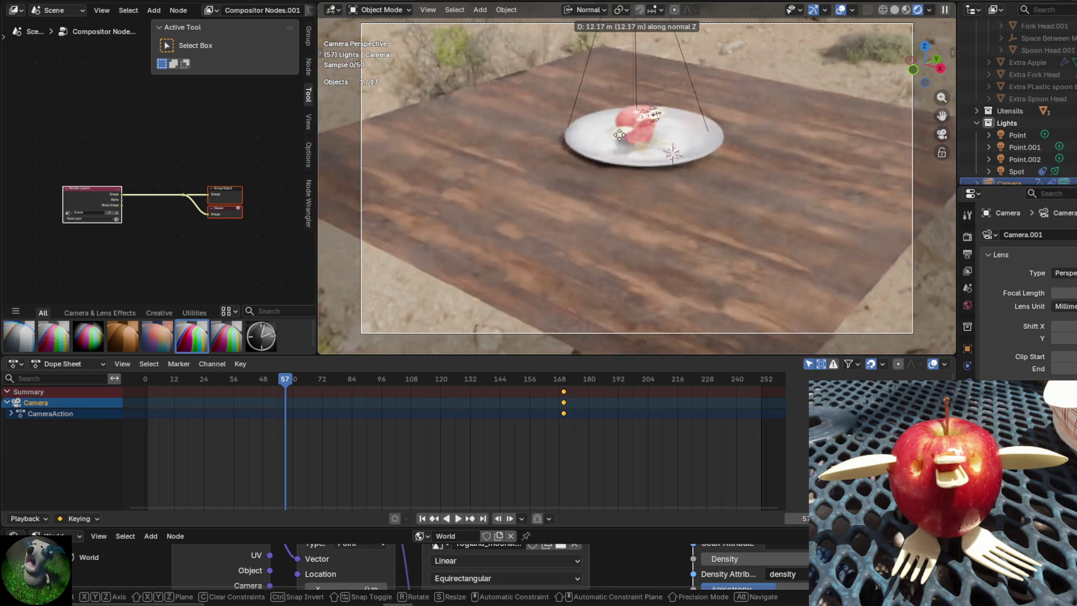
click(552, 329)
click(550, 330)
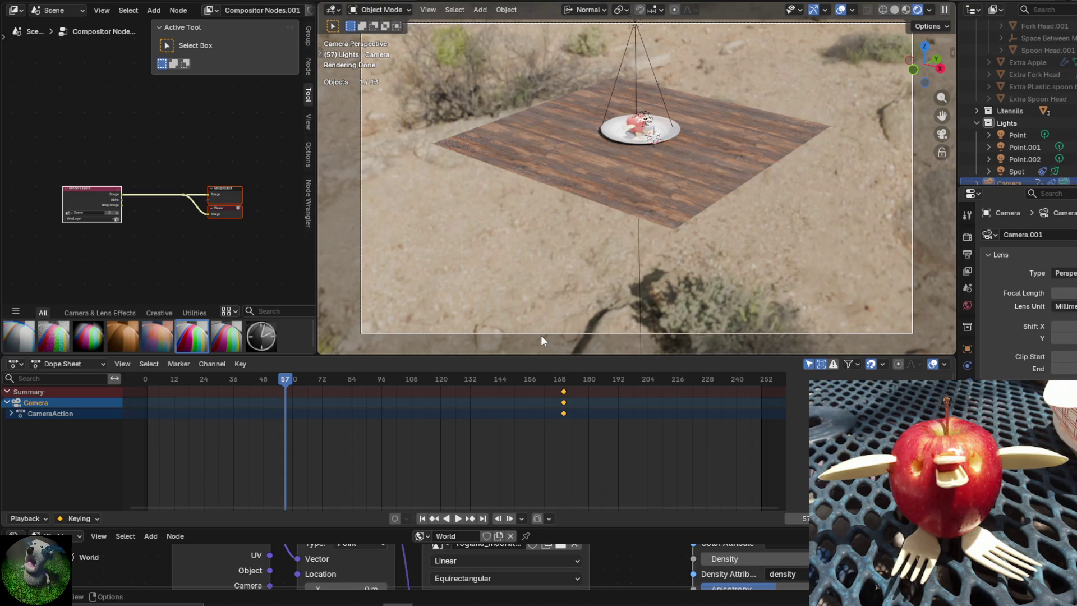
click(541, 335)
right_click(691, 250)
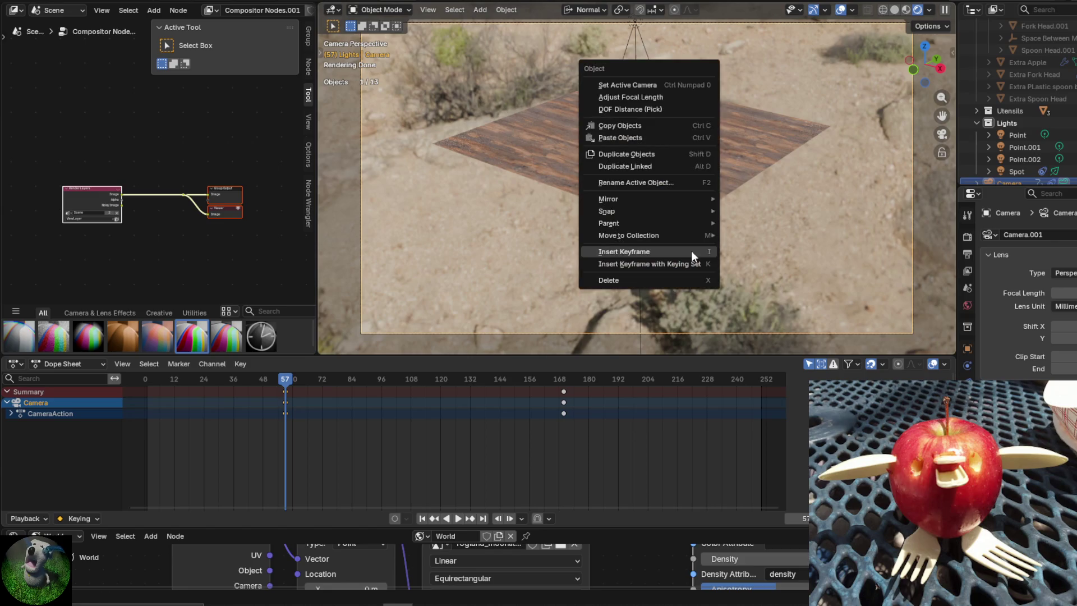
Keyframe the camera at frame 57, make its lens Orthographic, and play the animation.
click(691, 251)
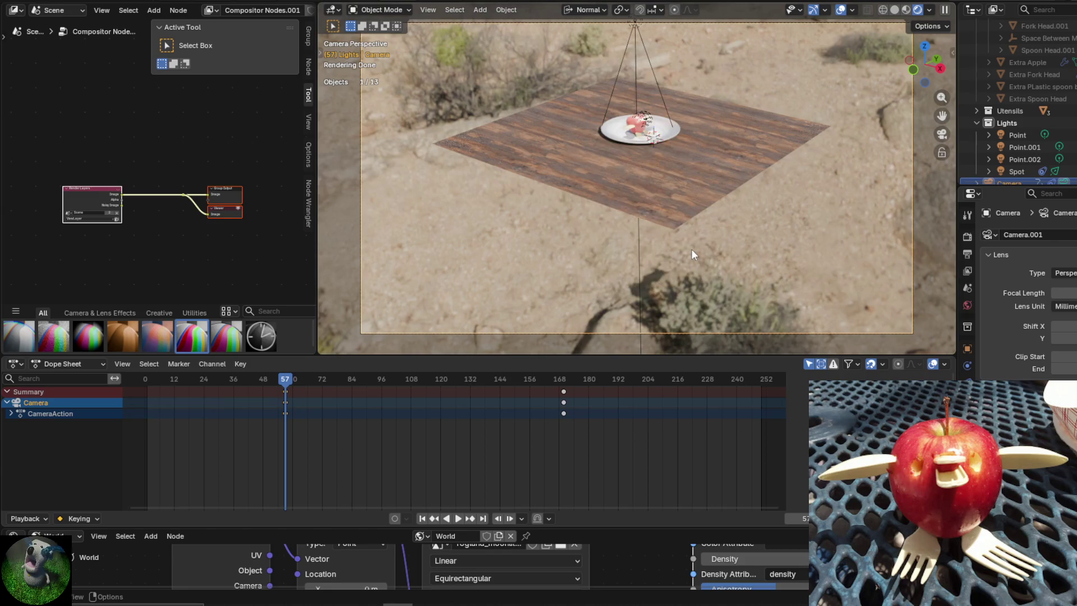
click(1064, 274)
click(1066, 300)
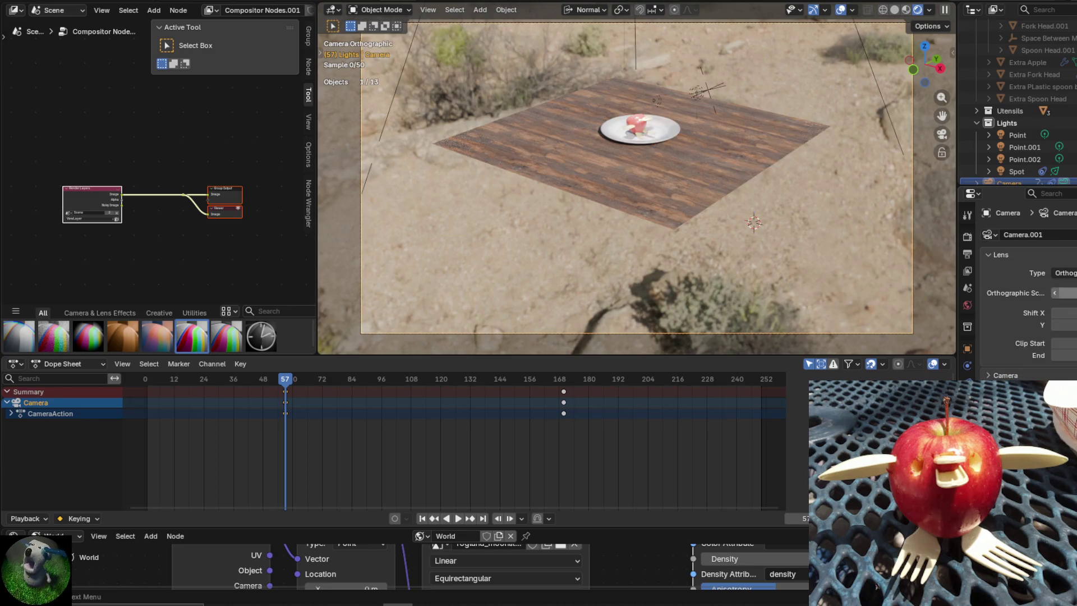
key(space)
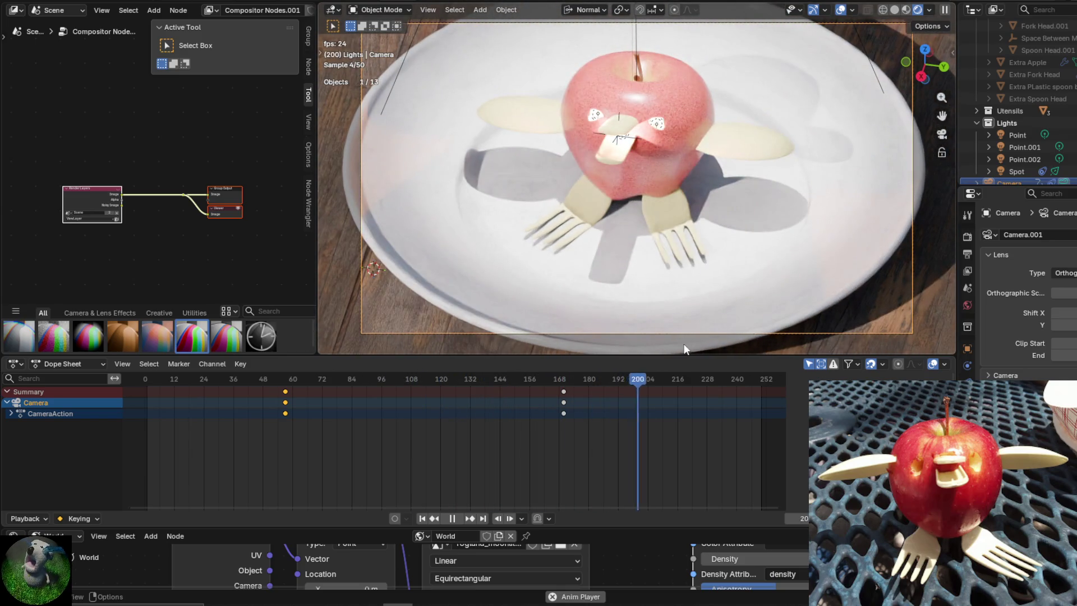
Replay the camera move, stop at frame 180, and turn off Only Show Selected in the Dope Sheet.
drag(637, 381, 279, 401)
key(space)
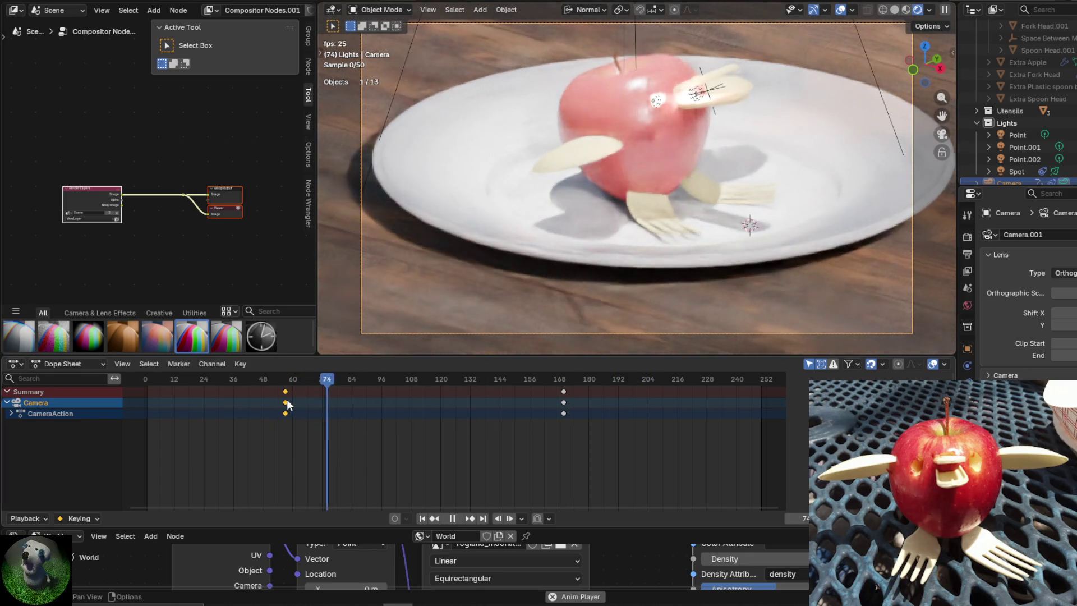
click(688, 105)
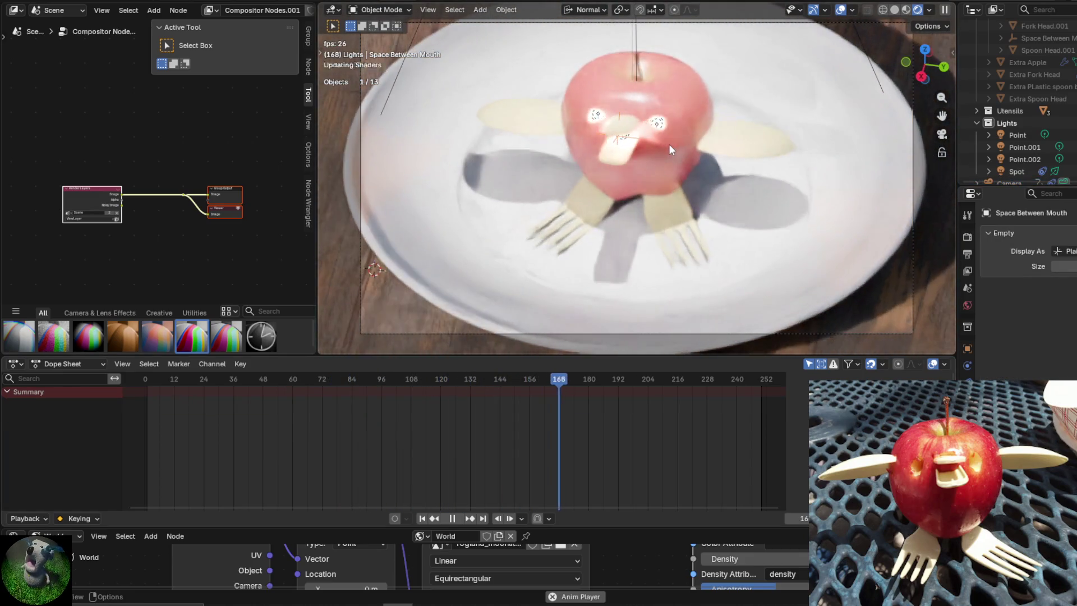
key(space)
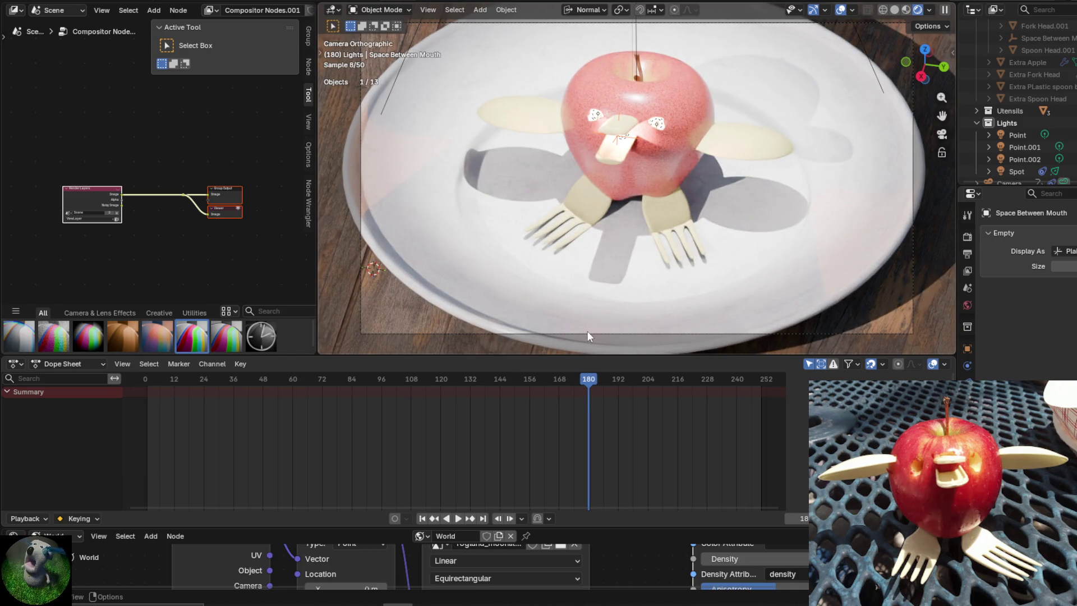
click(813, 365)
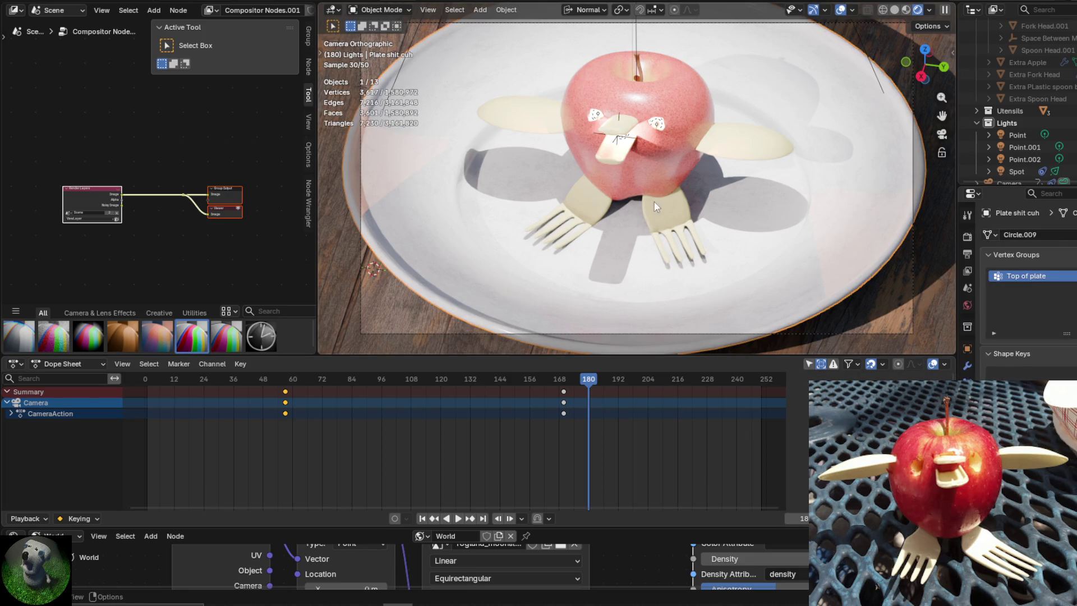
click(636, 135)
click(625, 139)
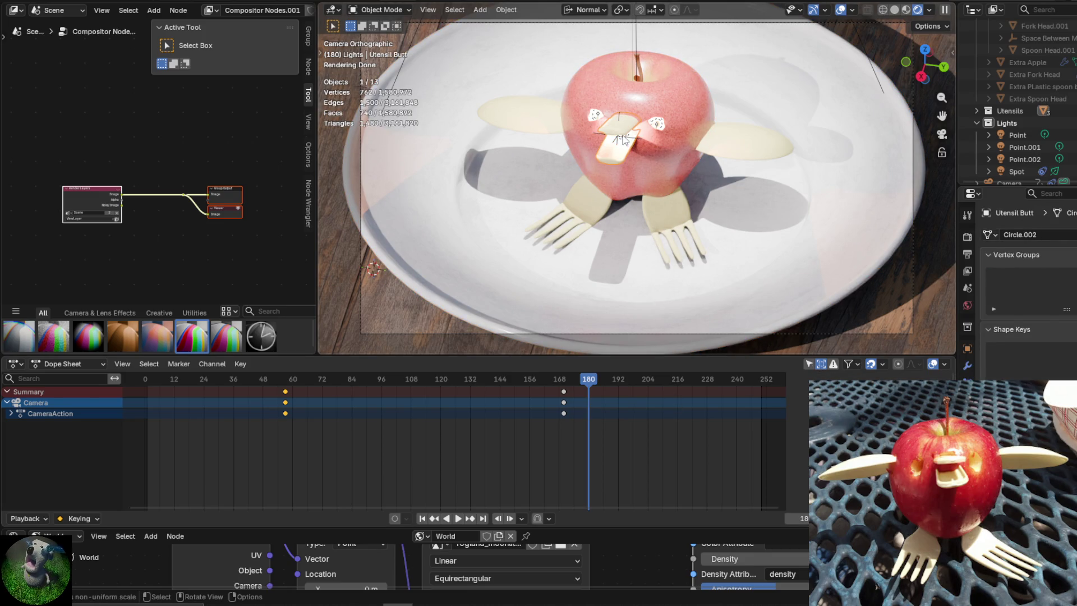
click(625, 140)
click(657, 123)
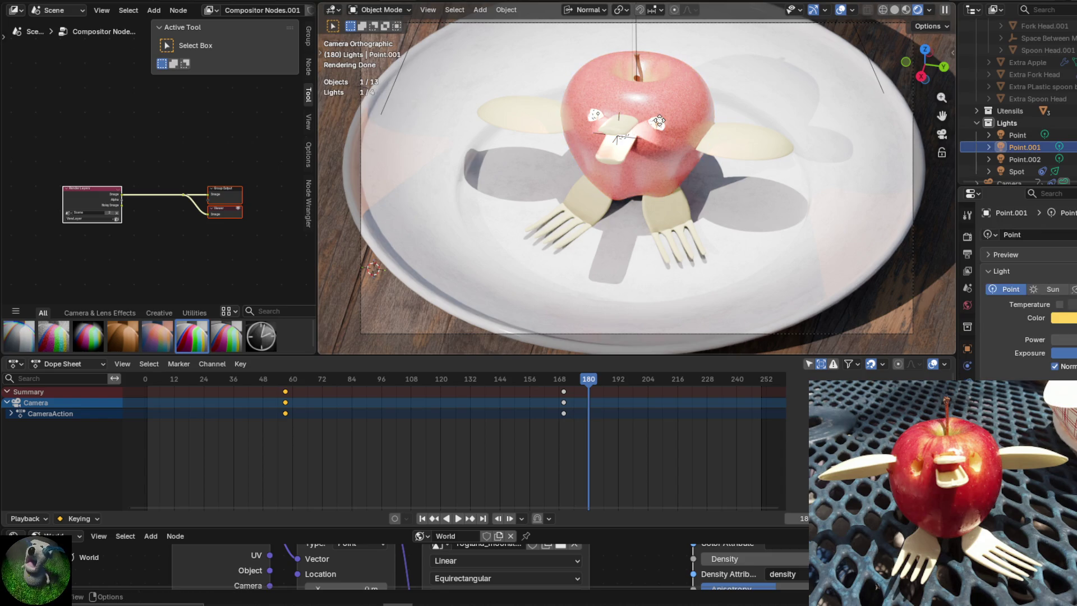
click(625, 135)
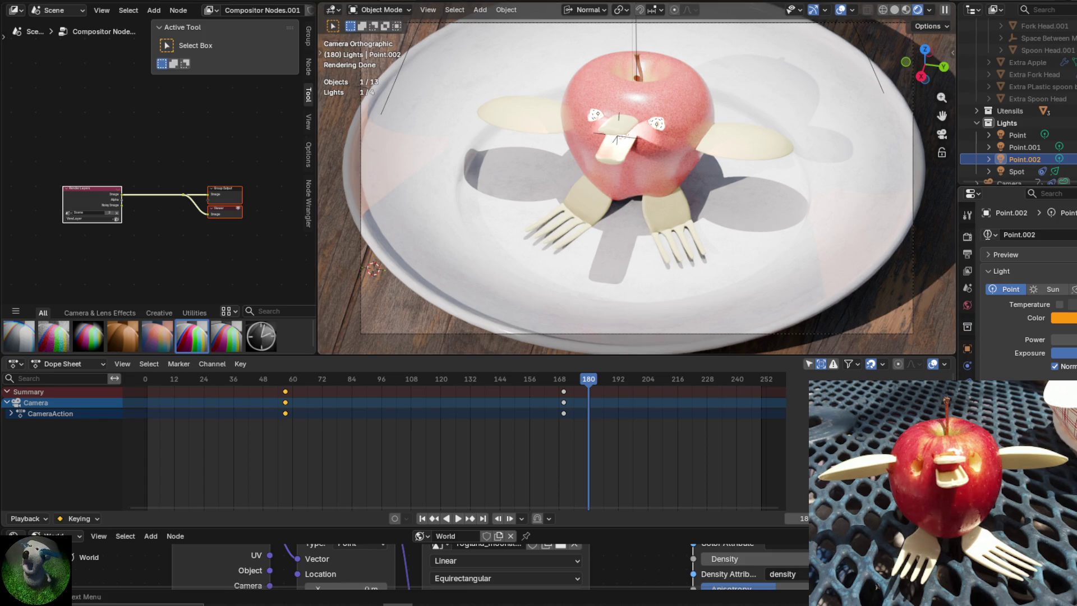
click(989, 235)
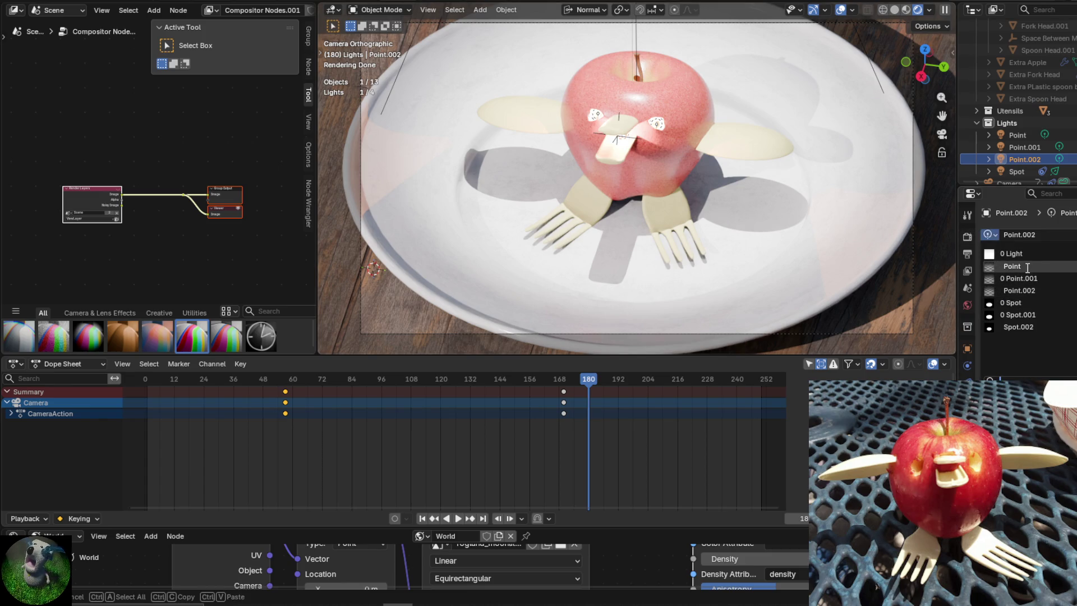
click(1028, 267)
click(662, 128)
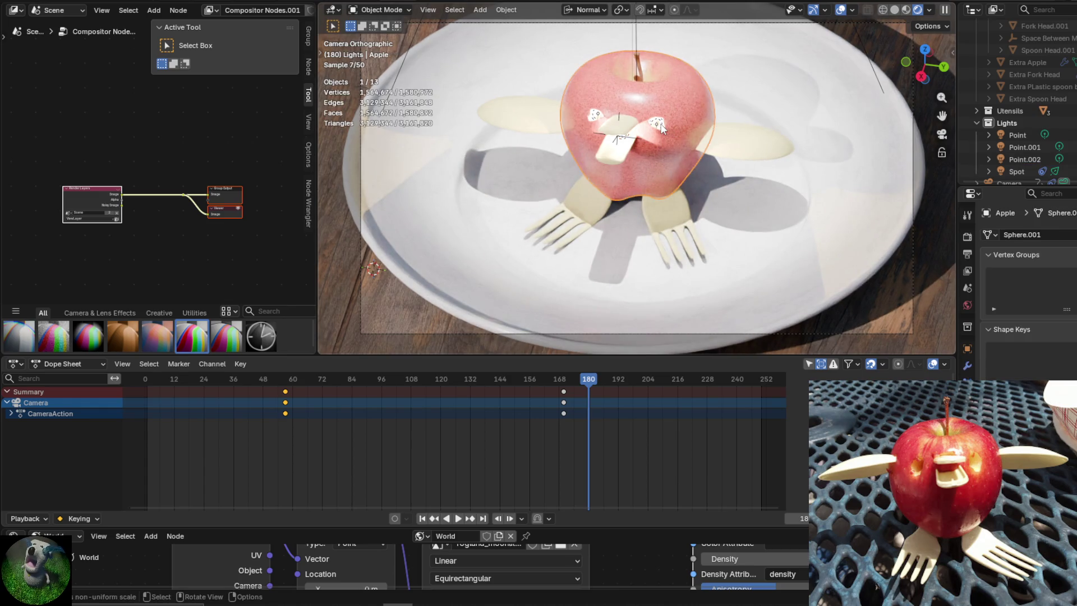
click(660, 124)
click(595, 114)
click(599, 116)
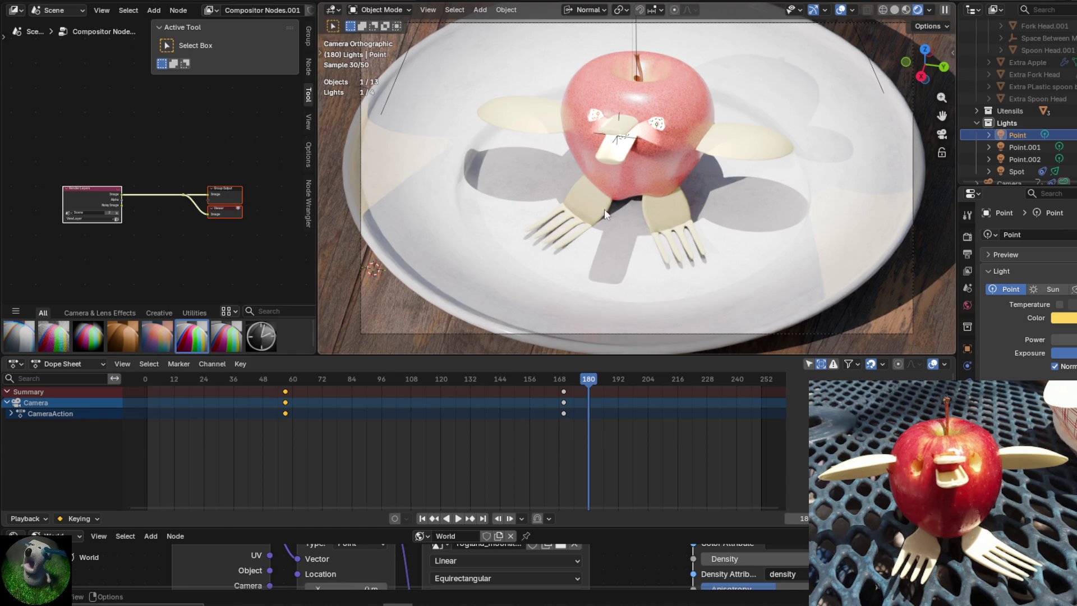
drag(583, 378, 564, 382)
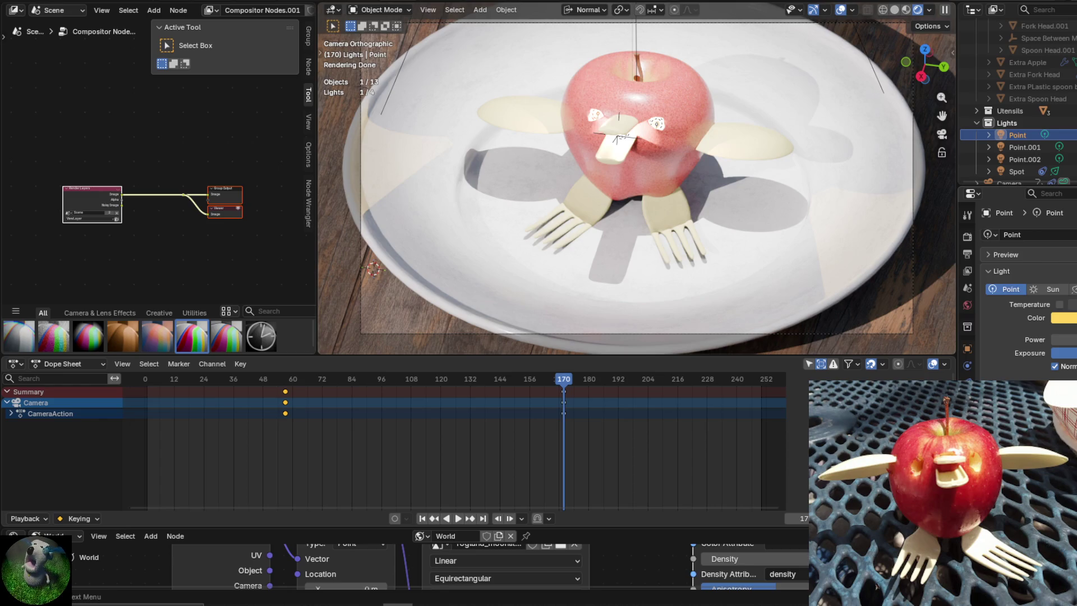
key(i)
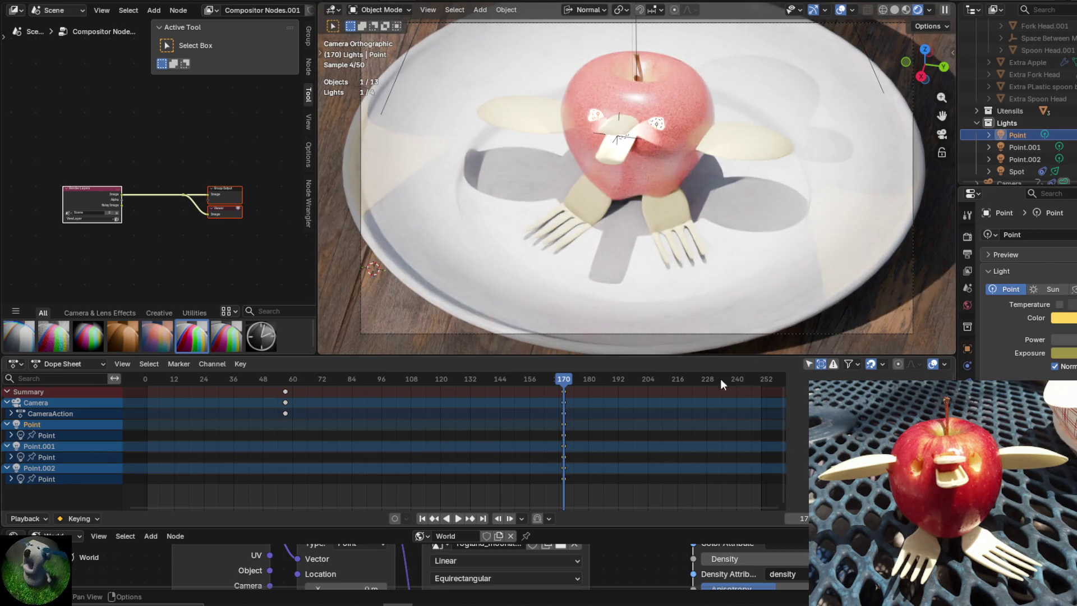
Shift the selected keyframes from around frame 58 to frame 168.
mouse_move(573, 383)
mouse_down()
mouse_move(357, 388)
mouse_move(279, 405)
mouse_move(608, 412)
mouse_up()
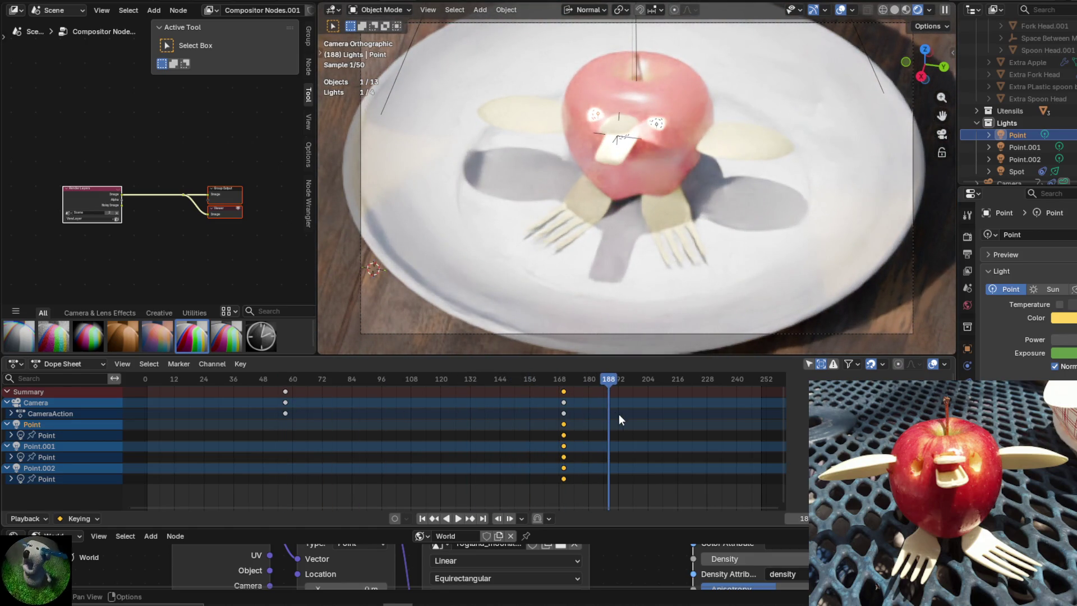
key(g)
mouse_move(664, 420)
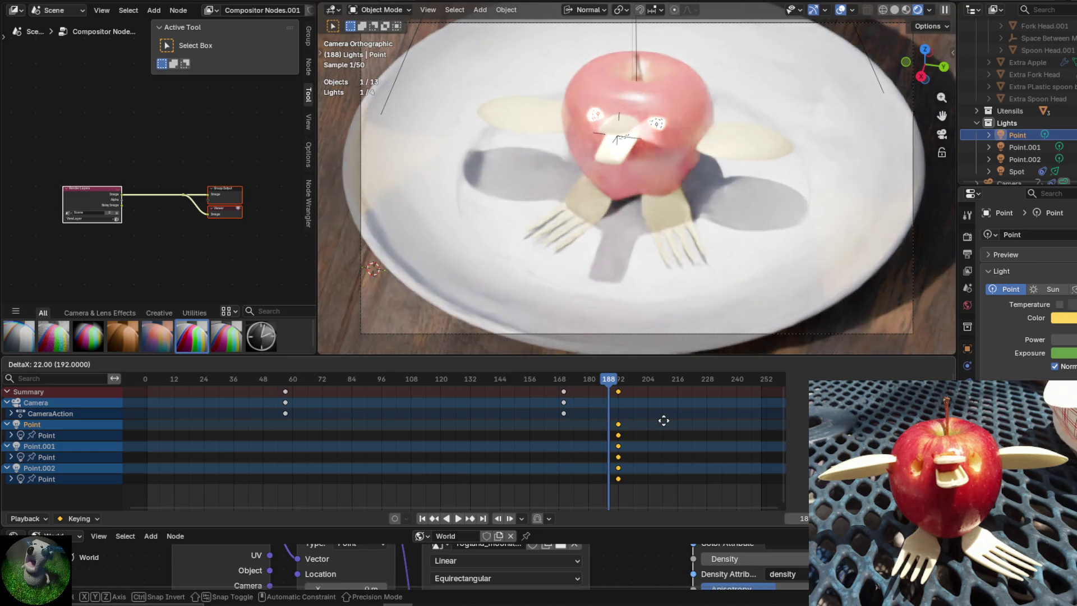
click(664, 420)
key(g)
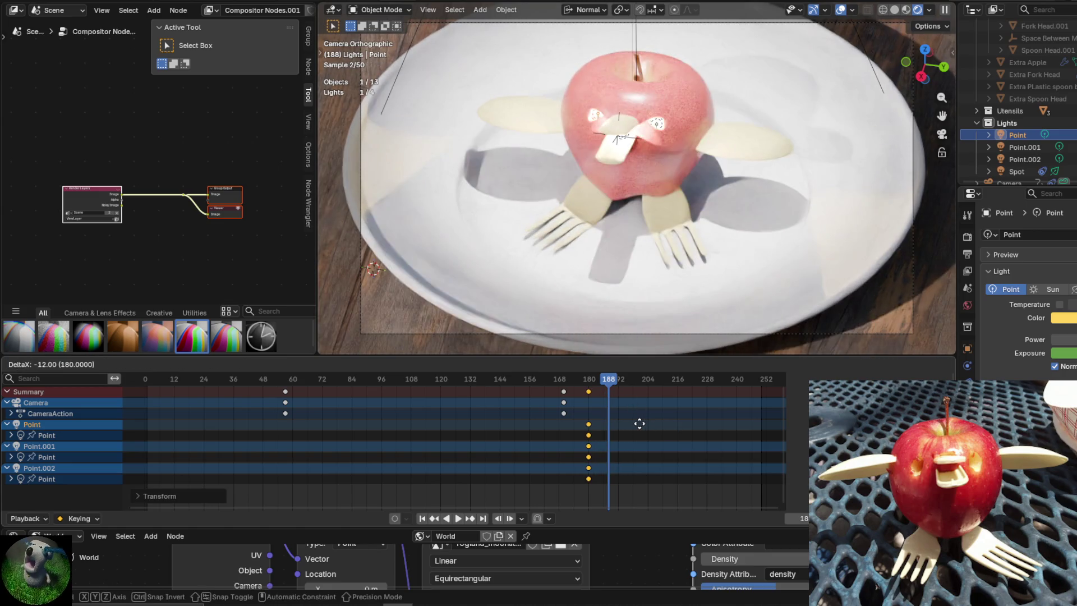
click(587, 388)
At frame 57, set the point light Exposure to 10 and keyframe it.
mouse_move(607, 382)
mouse_down()
mouse_move(450, 386)
mouse_move(285, 413)
mouse_up()
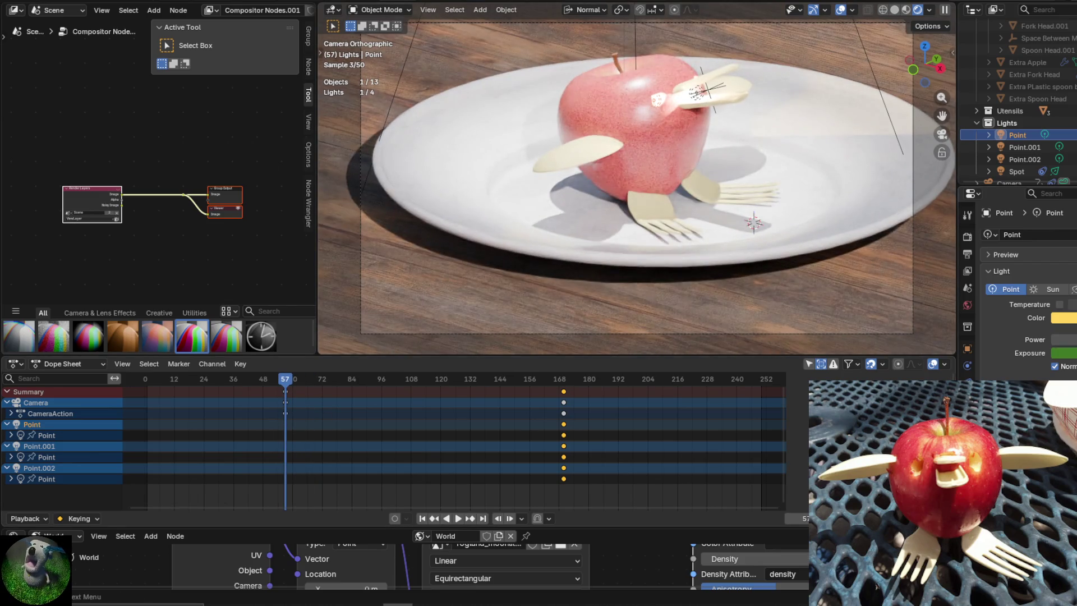
key(Return)
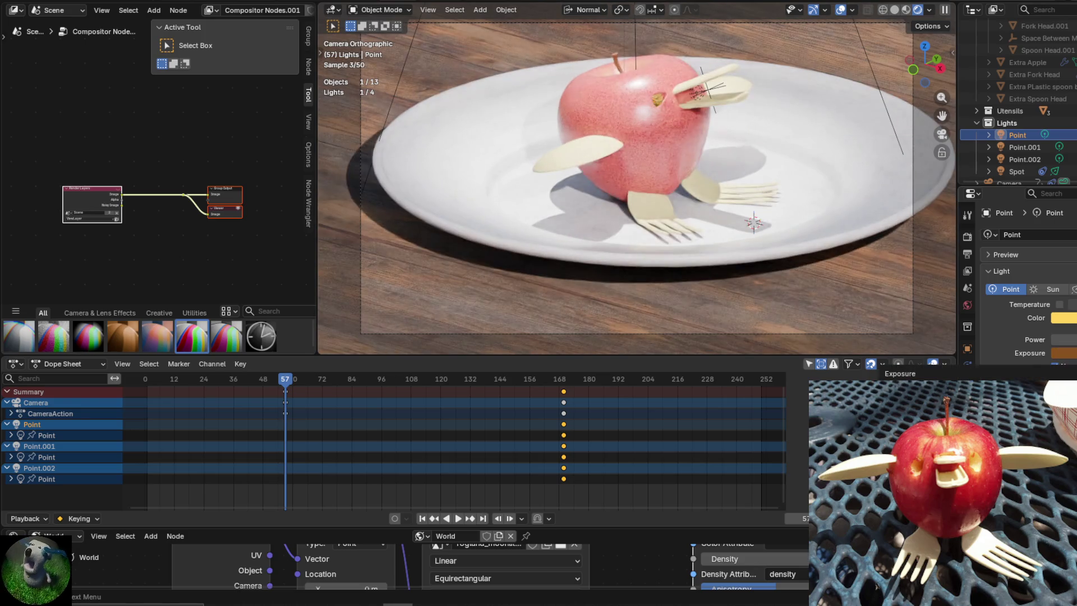
key(i)
Play the lighting animation, return to frame 57, and open the World properties.
key(space)
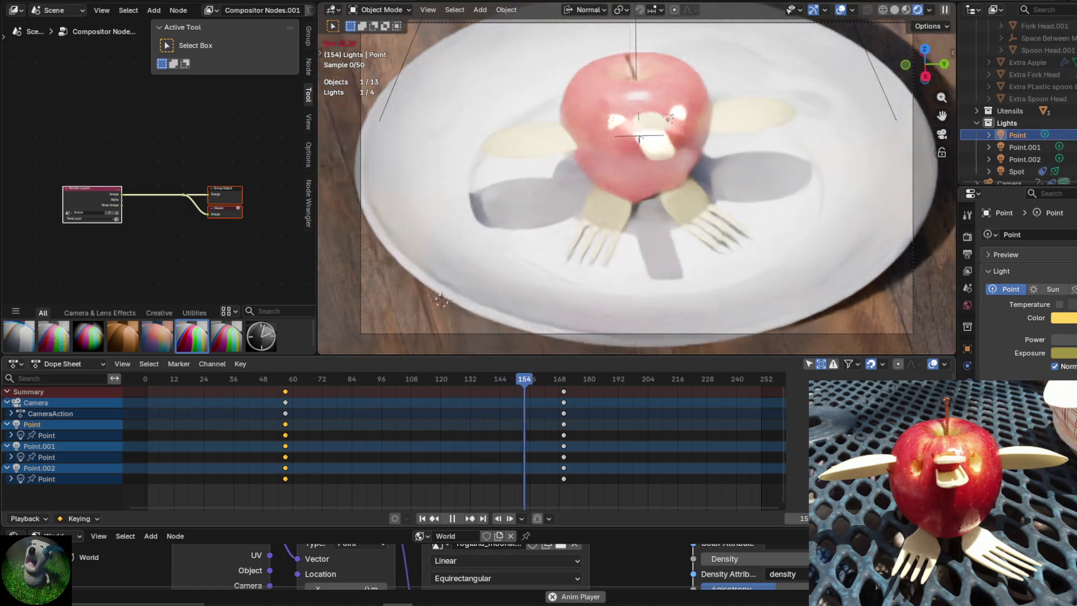
key(space)
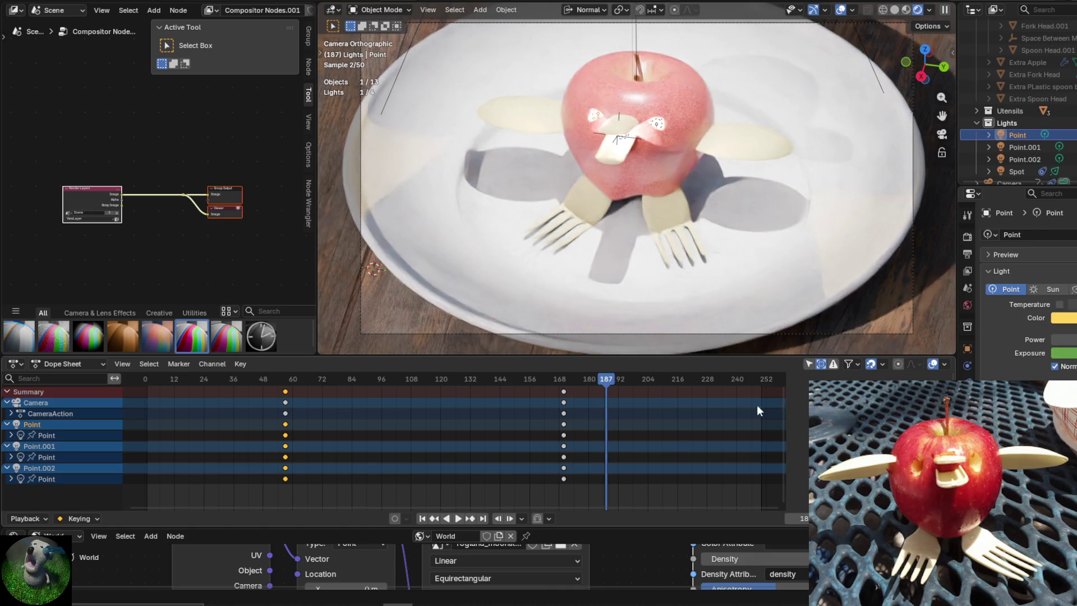
mouse_move(603, 381)
mouse_down()
mouse_move(180, 405)
mouse_move(305, 407)
mouse_up()
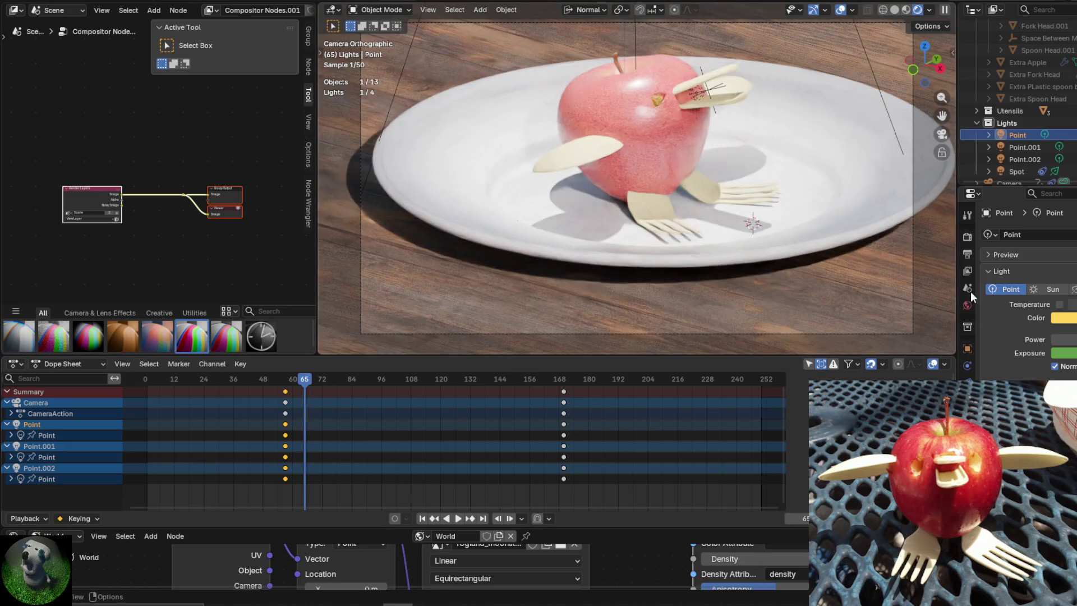
click(285, 380)
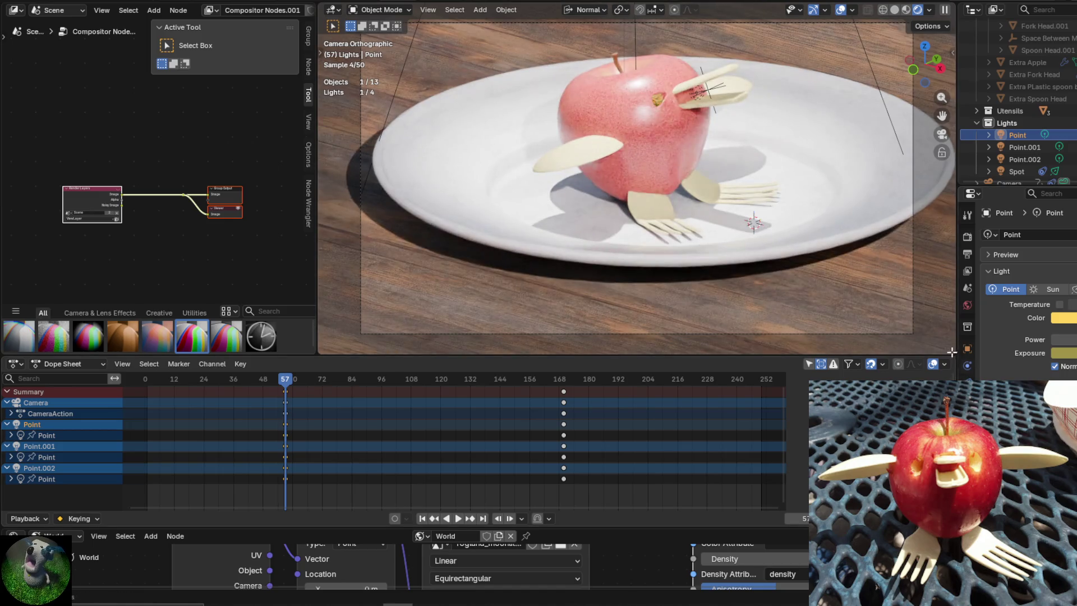
click(967, 305)
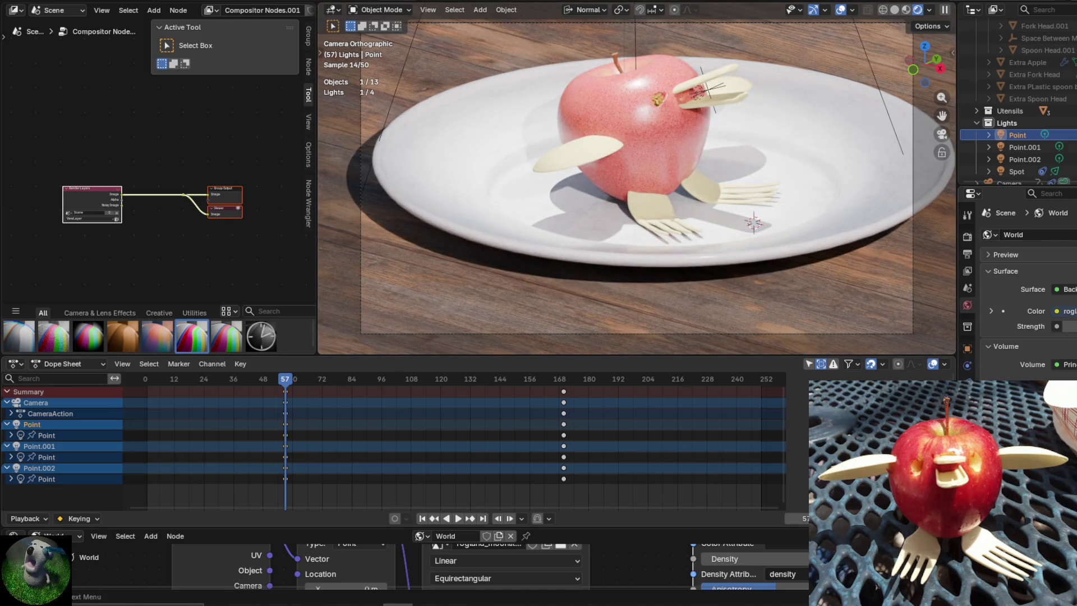
Keyframe the World Density at frame 57, then advance to frames 171 and 195.
key(i)
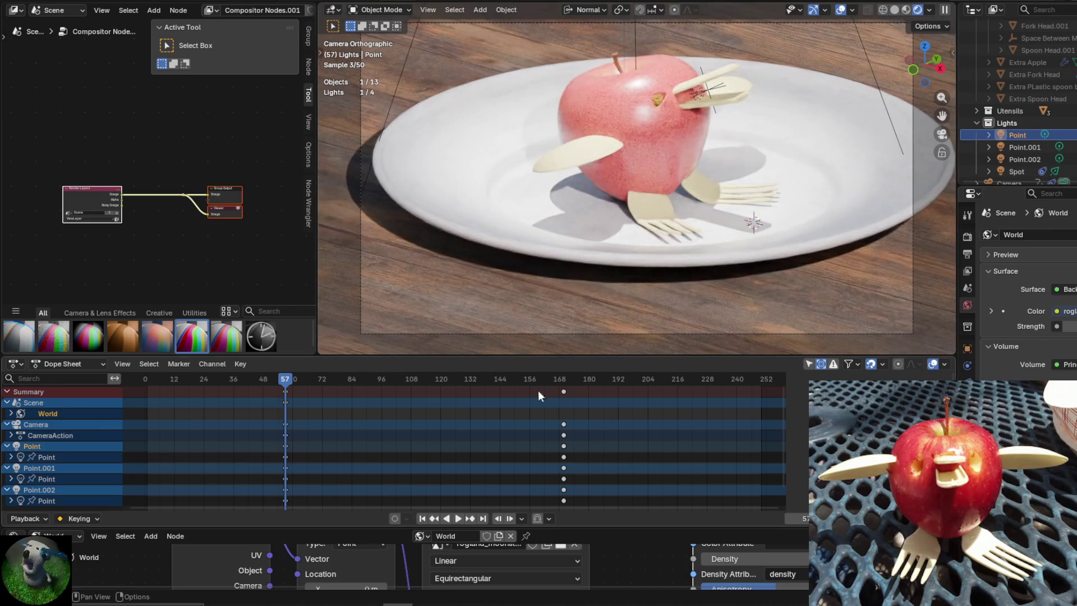
mouse_move(282, 393)
mouse_down()
mouse_move(331, 381)
mouse_move(583, 384)
mouse_move(564, 383)
mouse_up()
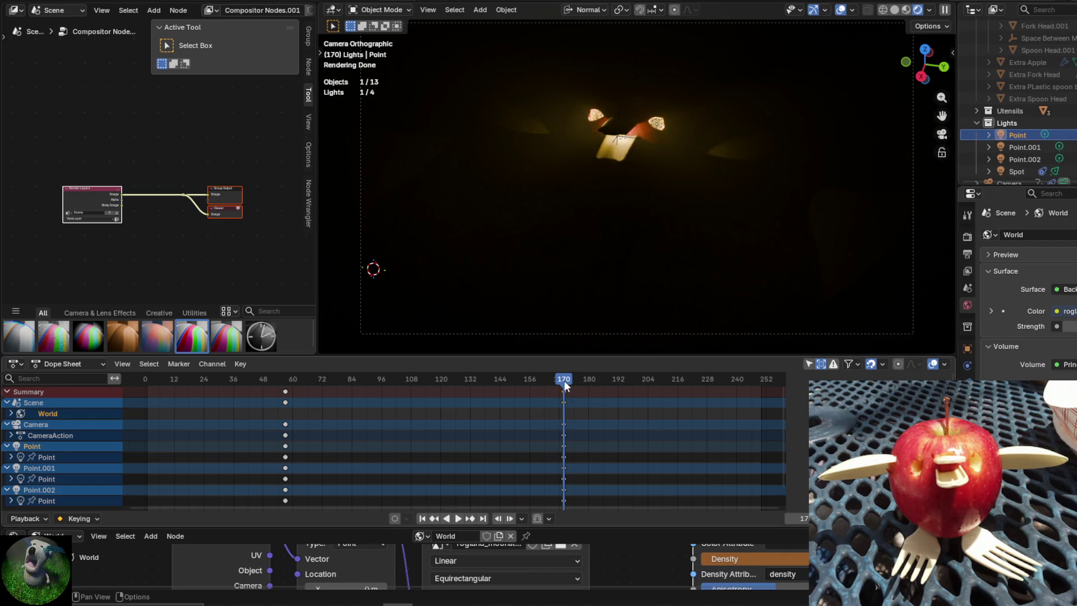
drag(564, 380, 626, 392)
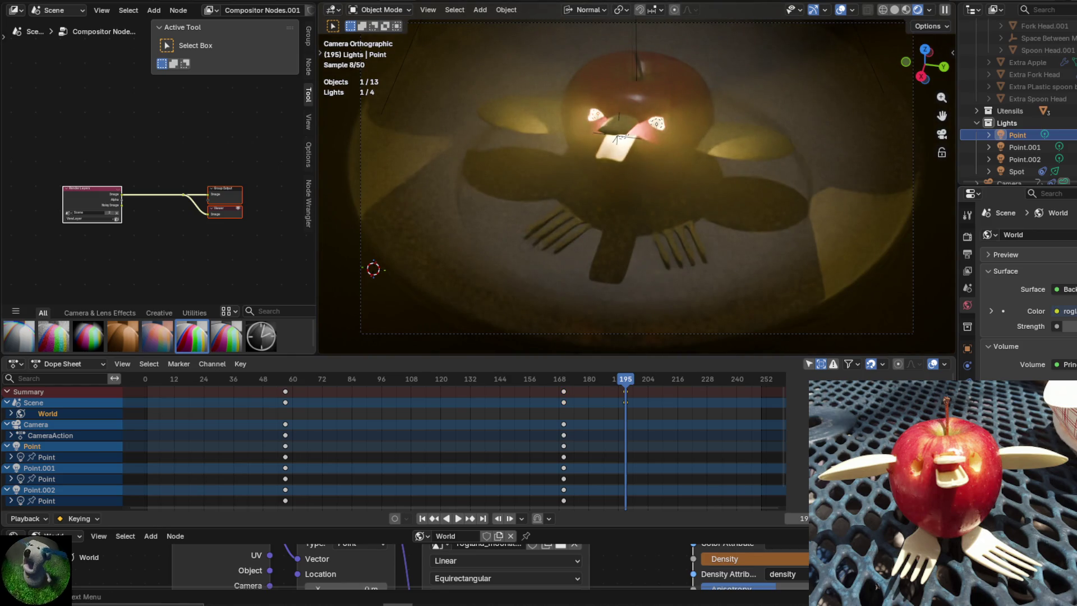
Play the animation in reverse to preview the fog, then return to the early frames.
key(shift+ctrl+space)
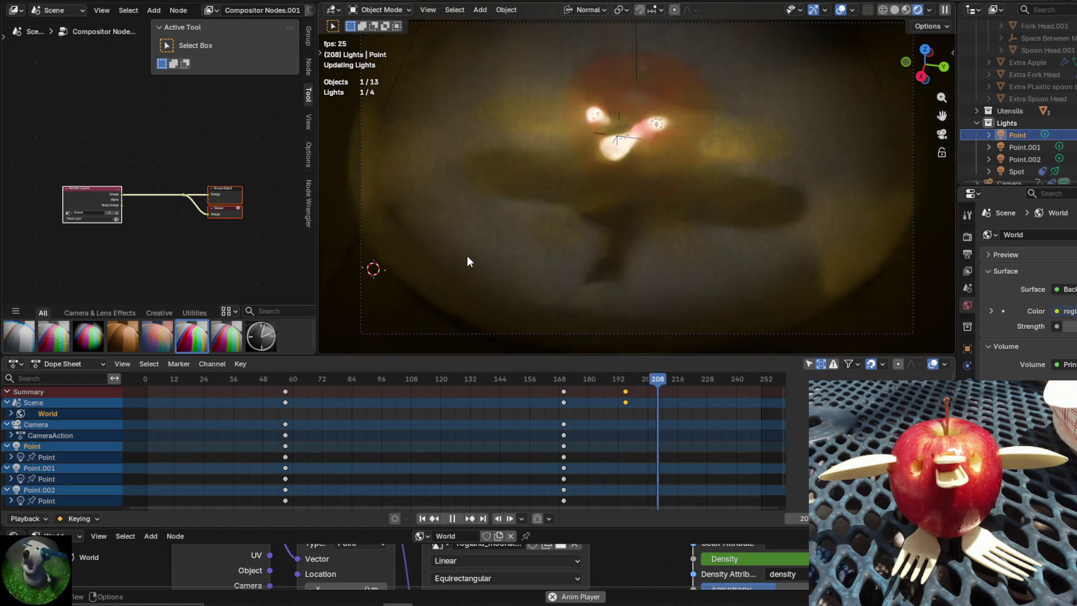
key(space)
drag(740, 379, 284, 402)
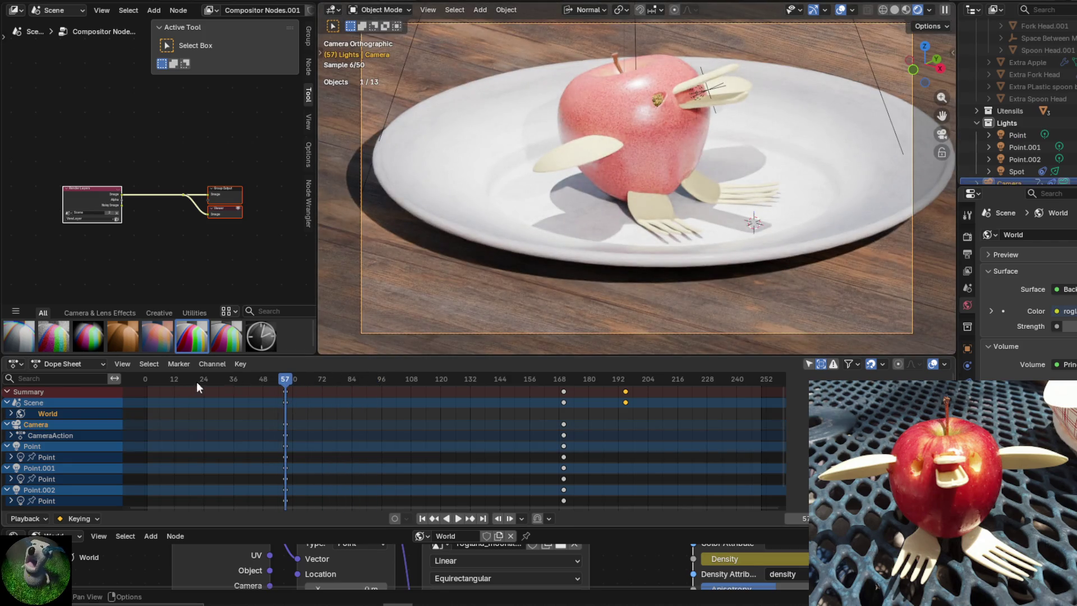
click(83, 363)
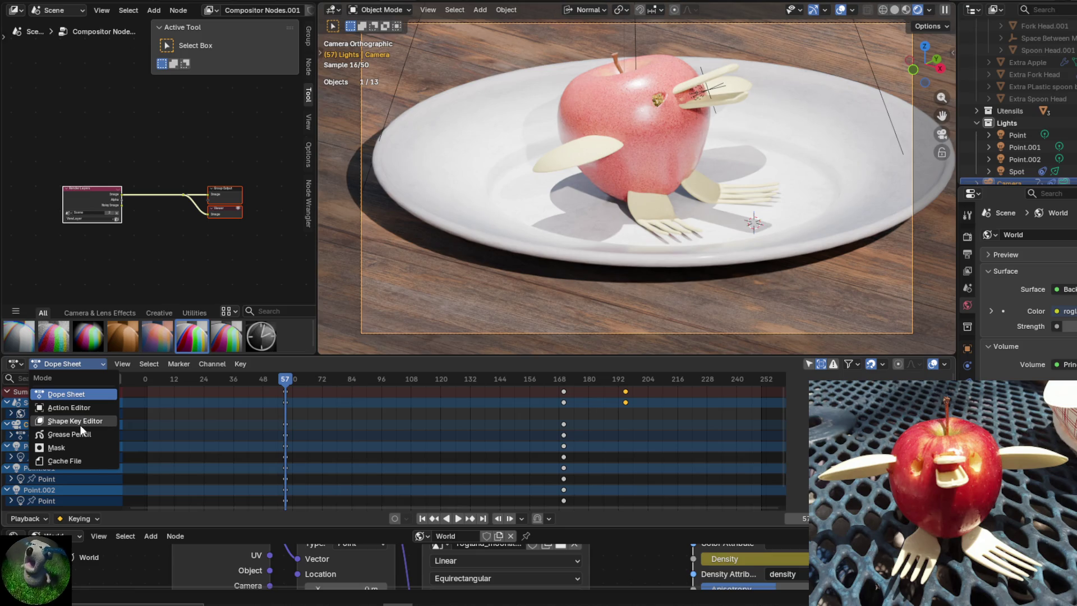
Try the Action Editor mode, return to the Dope Sheet, then switch the area to the Graph Editor.
click(42, 363)
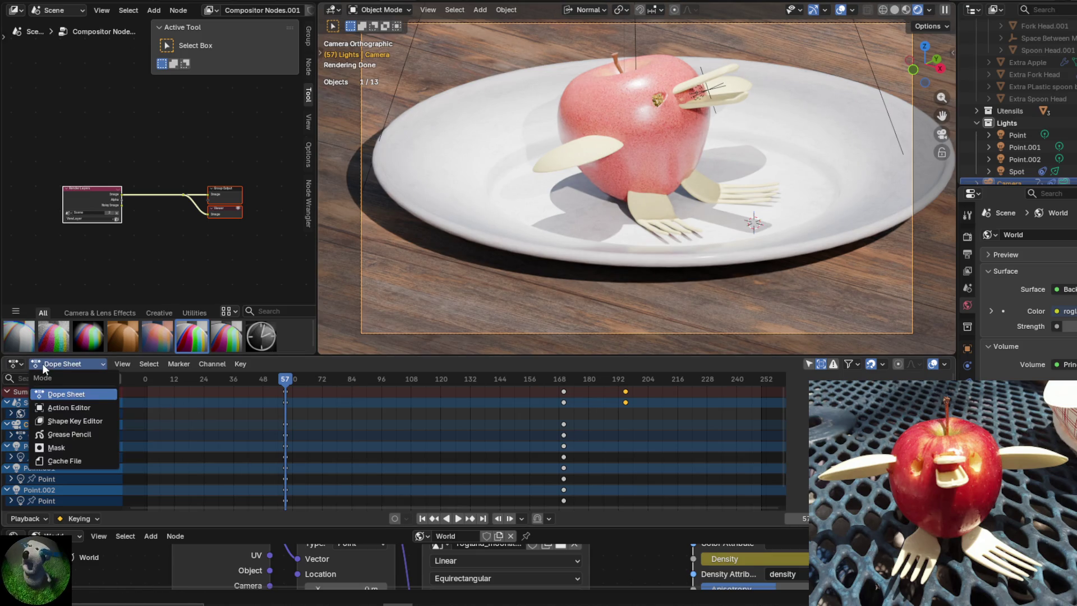
click(58, 401)
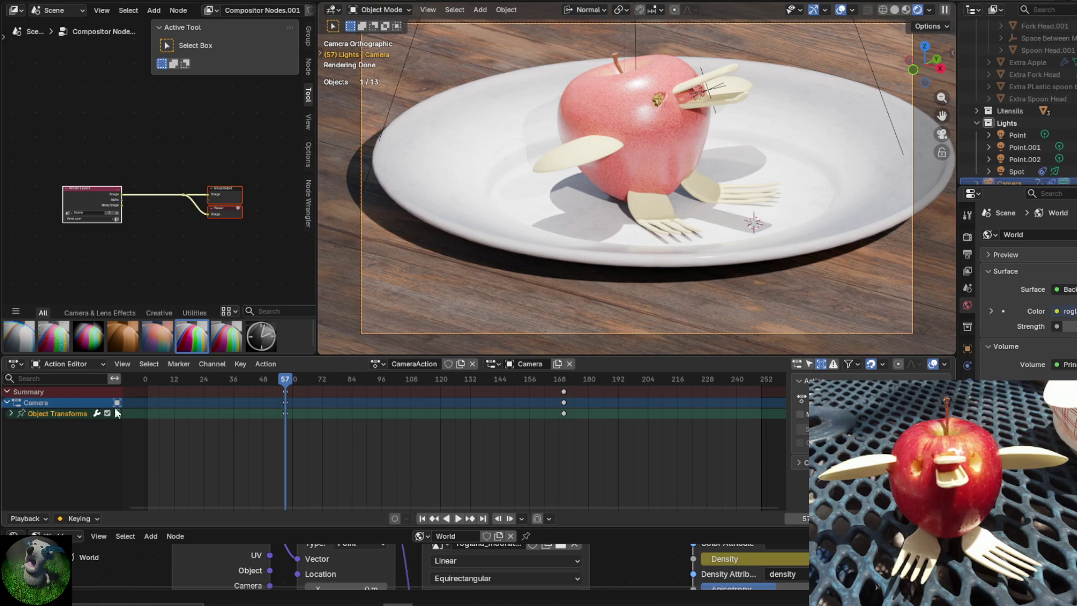
click(37, 365)
click(37, 366)
click(46, 366)
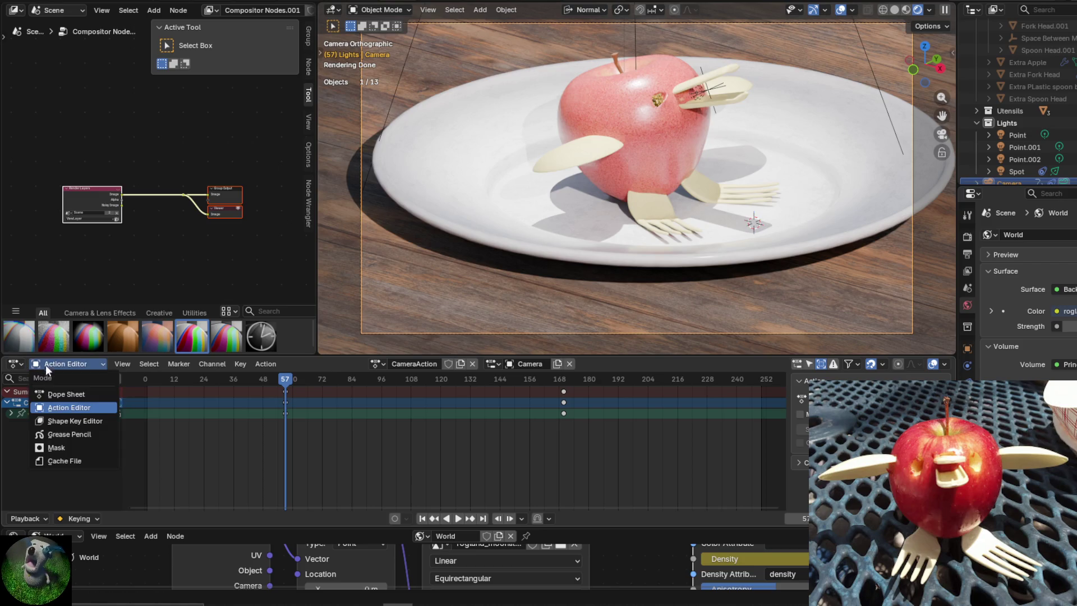
click(54, 396)
click(15, 364)
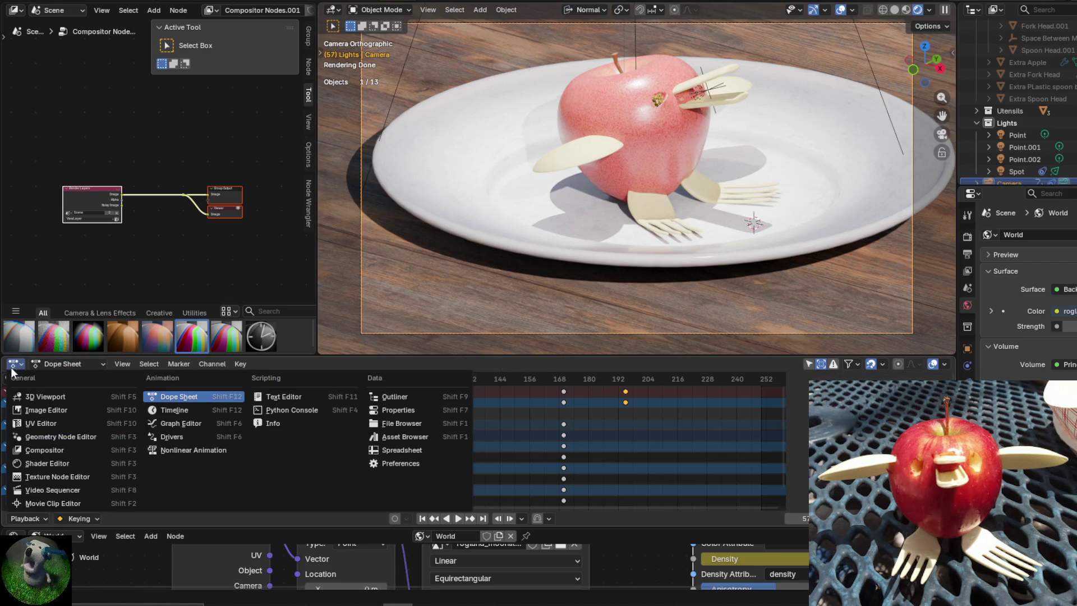
click(214, 422)
mouse_move(557, 445)
middle_down()
mouse_move(574, 456)
mouse_move(548, 452)
mouse_move(513, 486)
middle_up()
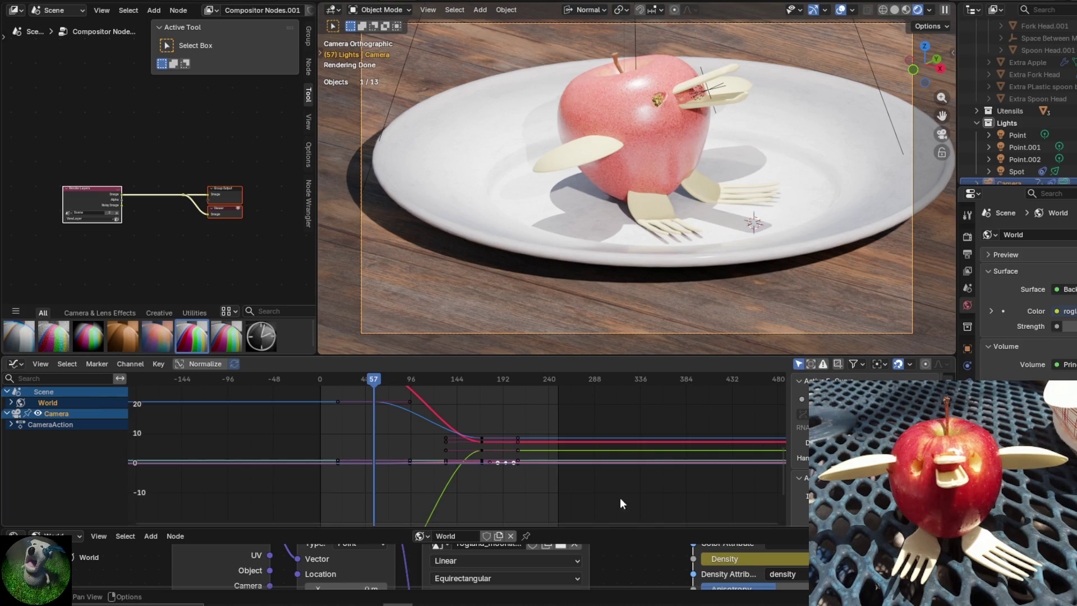
Shrink the shader editor and zoom in so the Graph Editor curves get more room.
drag(624, 528, 621, 555)
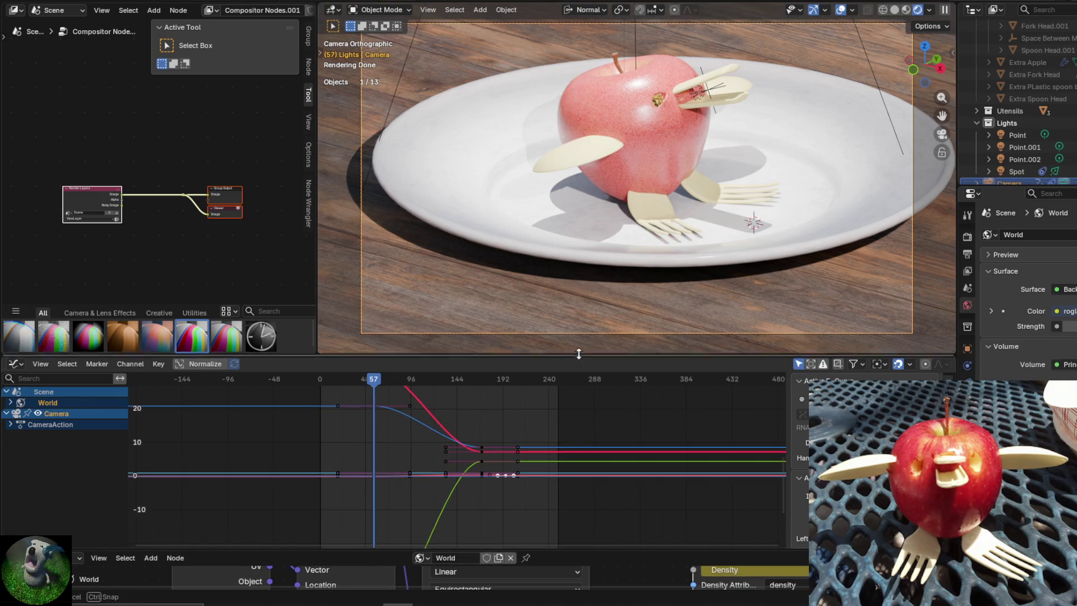
drag(576, 356, 550, 230)
scroll(493, 435, up, 5)
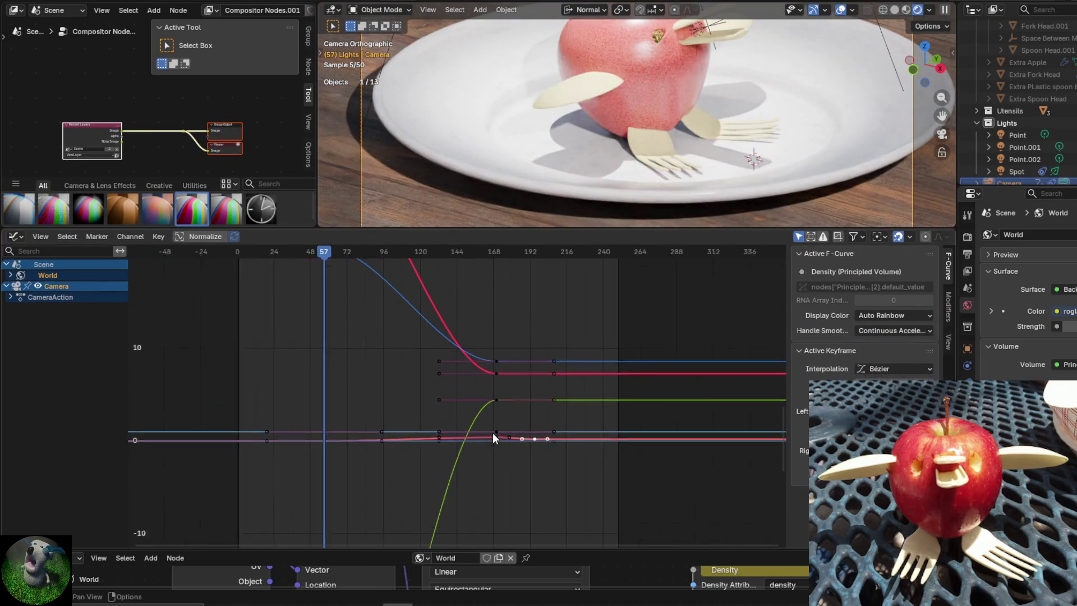
scroll(493, 416, up, 2)
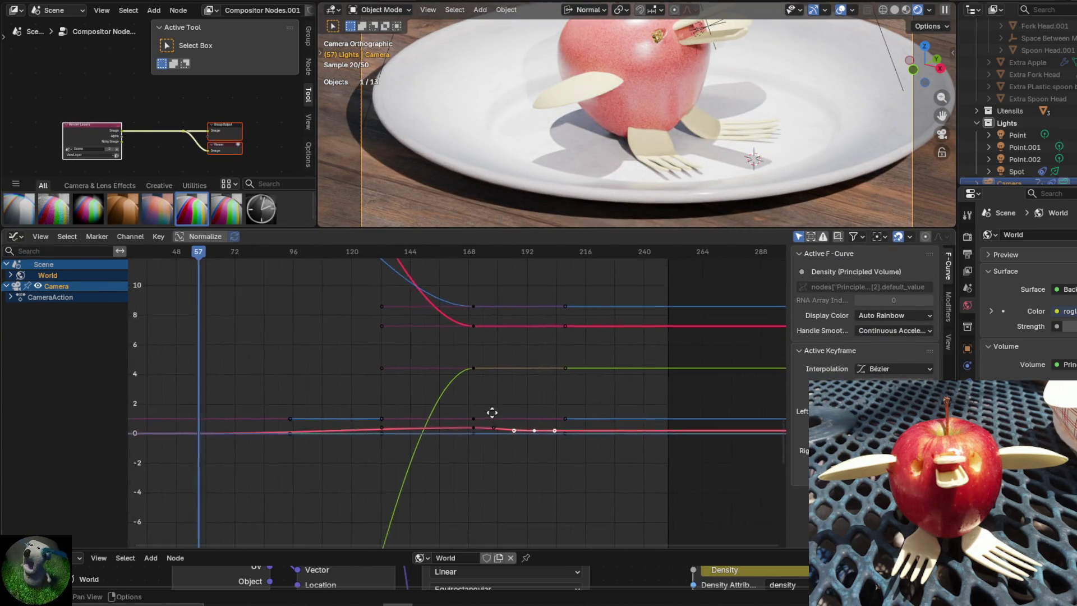
Trial-move the Y Location and X Scale keyframes and a handle, cancelling each move.
key(g)
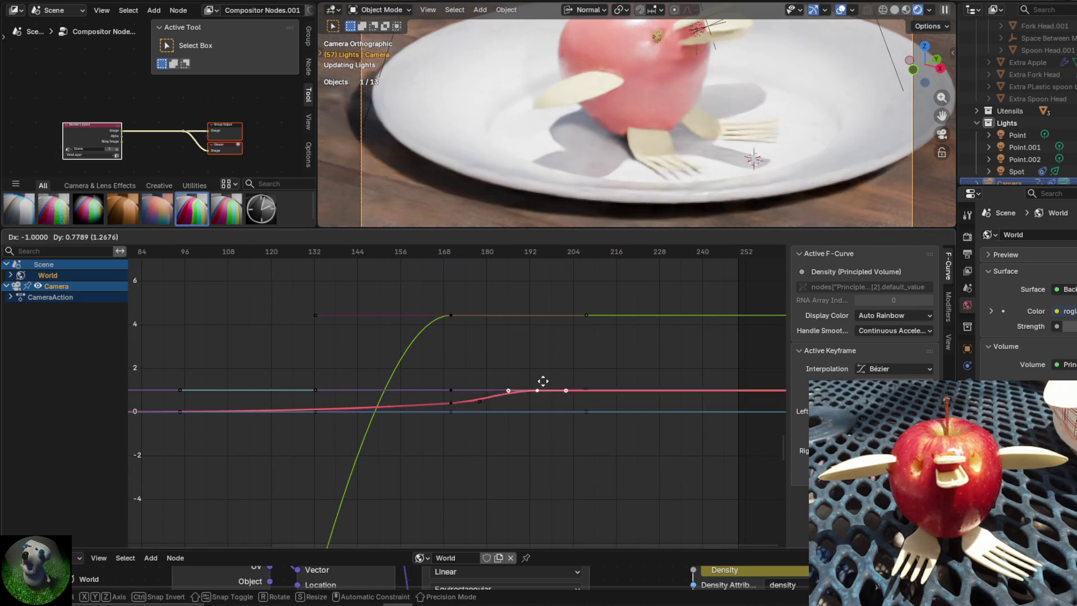
right_click(548, 413)
click(471, 321)
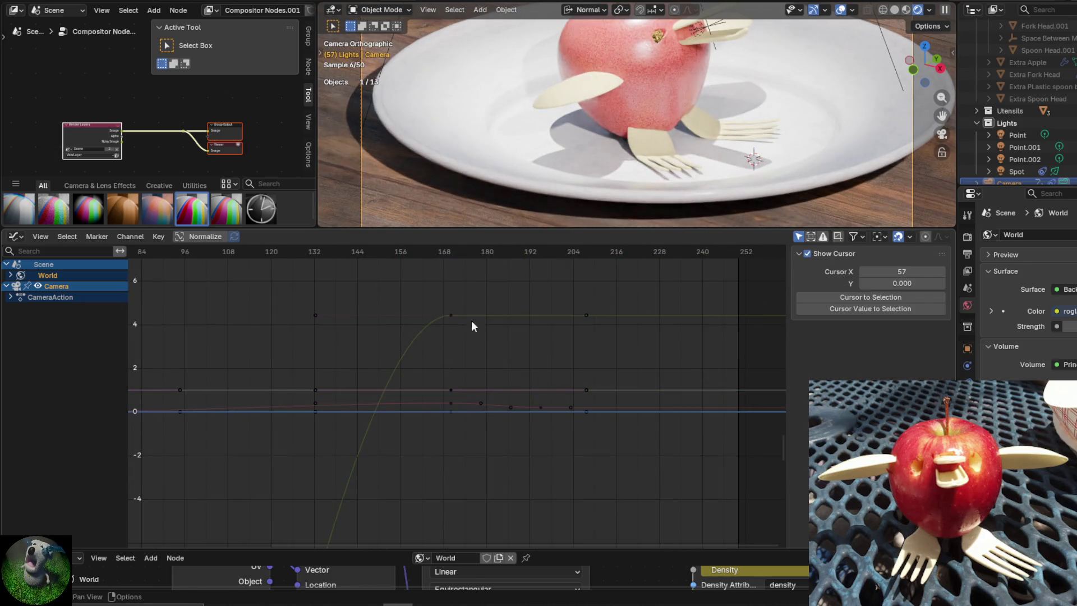
click(456, 315)
key(g)
right_click(593, 317)
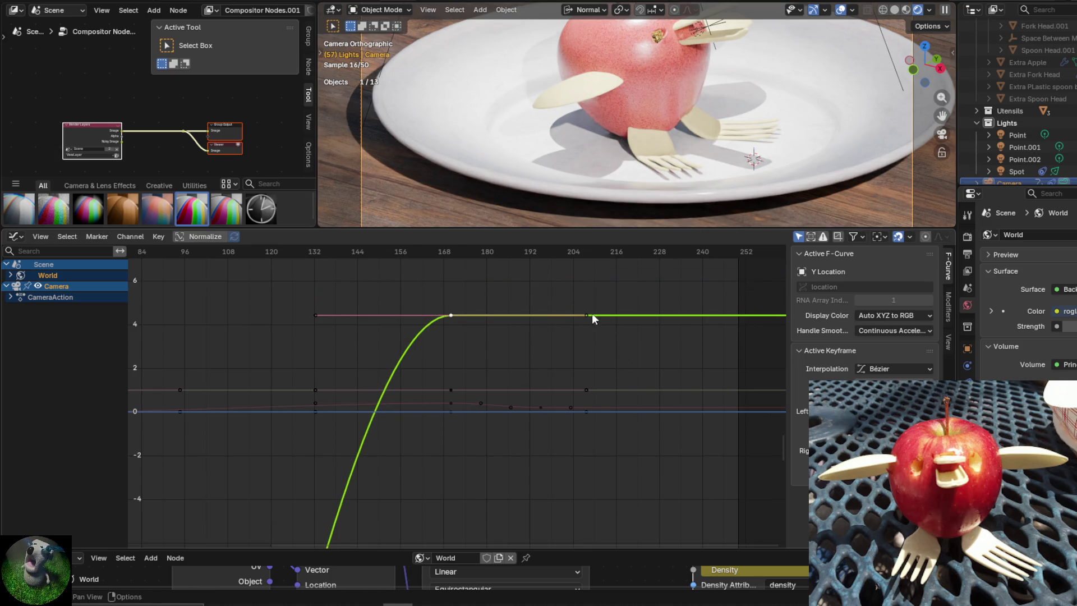
key(g)
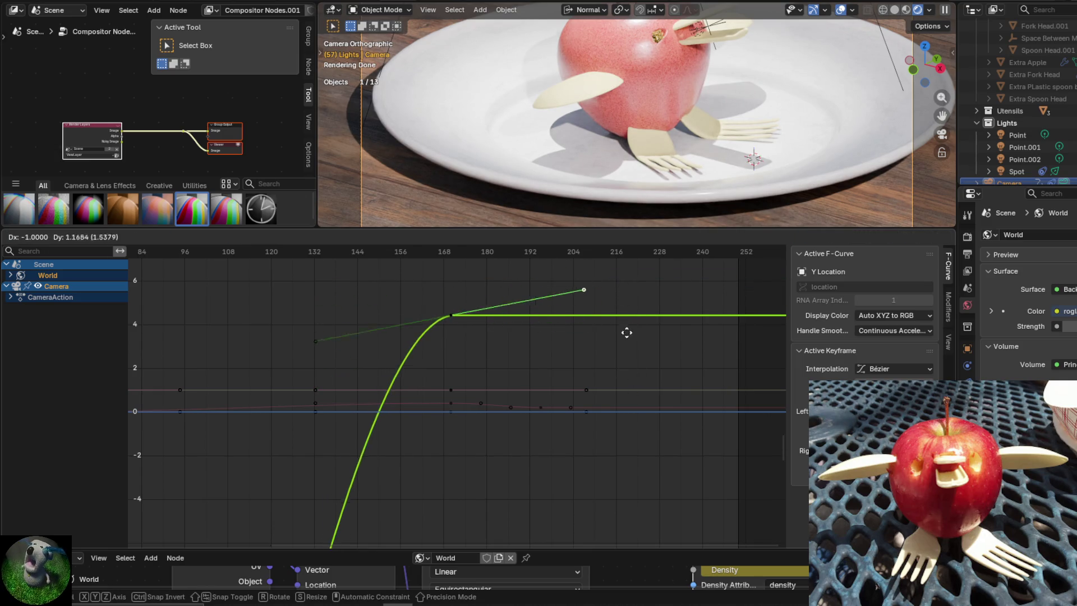
right_click(577, 389)
click(578, 389)
key(g)
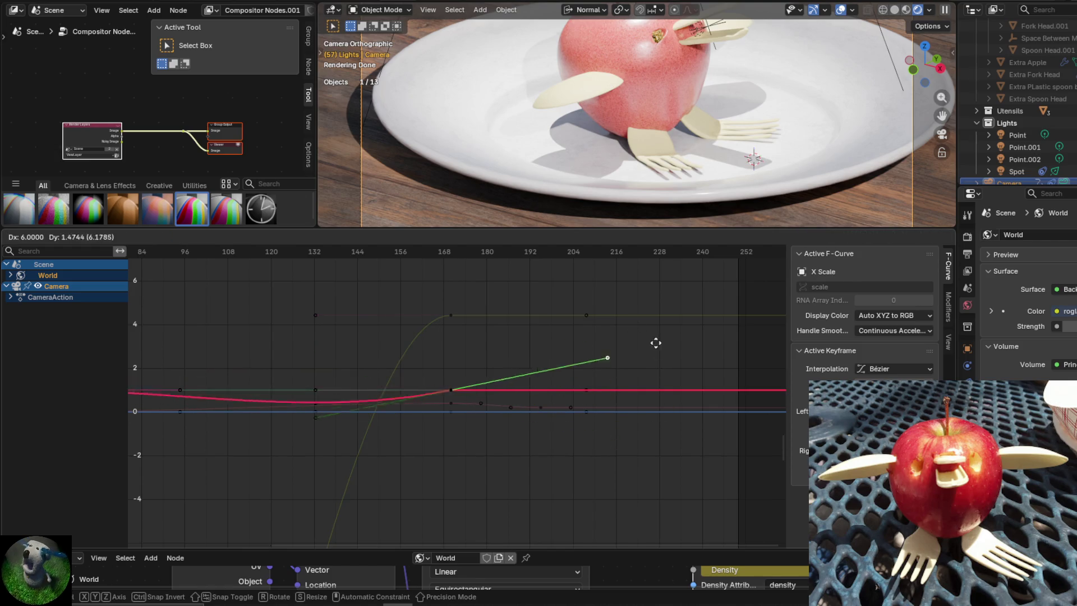
right_click(642, 389)
Scrub from frame 24 to about 102 and frame the full range of camera curves.
scroll(642, 389, down, 1)
scroll(623, 381, down, 2)
mouse_move(624, 382)
middle_down()
mouse_move(634, 449)
mouse_move(534, 462)
mouse_move(622, 542)
mouse_move(644, 547)
middle_up()
drag(396, 249, 310, 276)
drag(382, 279, 618, 333)
scroll(626, 332, down, 3)
middle_drag(632, 368, 572, 281)
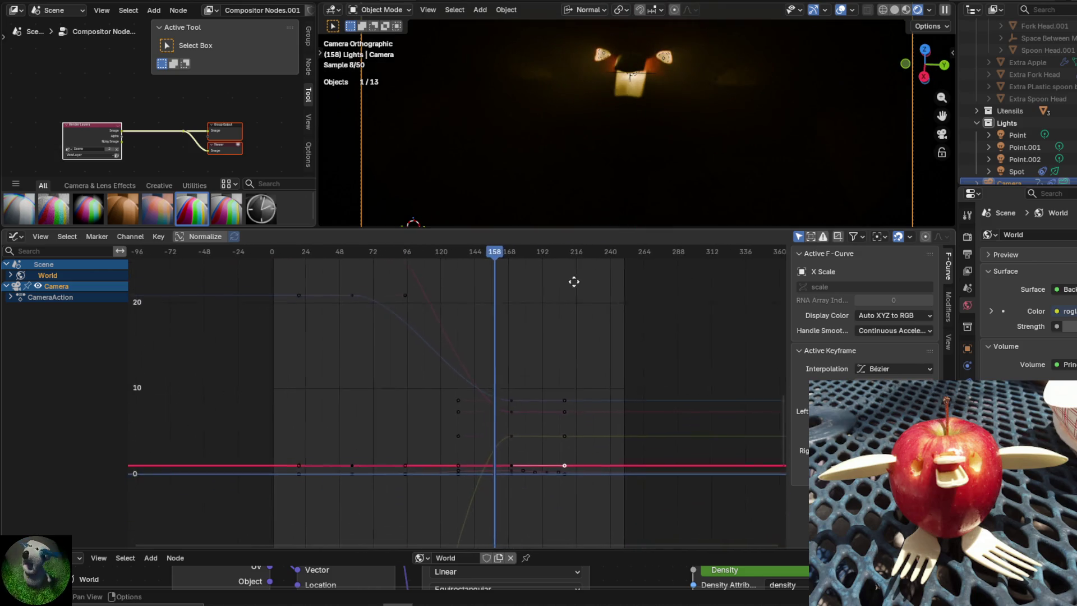
shift+scroll(572, 281, down, 3)
scroll(517, 399, up, 6)
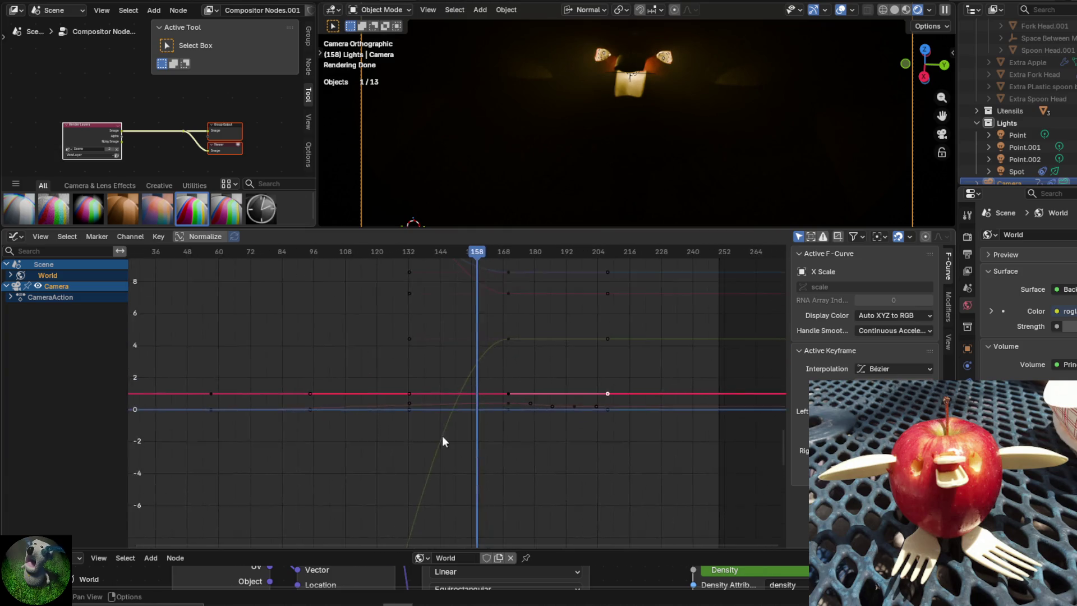
Trial-move the Y Euler Rotation and X Scale keyframes at frame 29, cancelling both.
click(523, 416)
click(530, 418)
scroll(548, 455, down, 5)
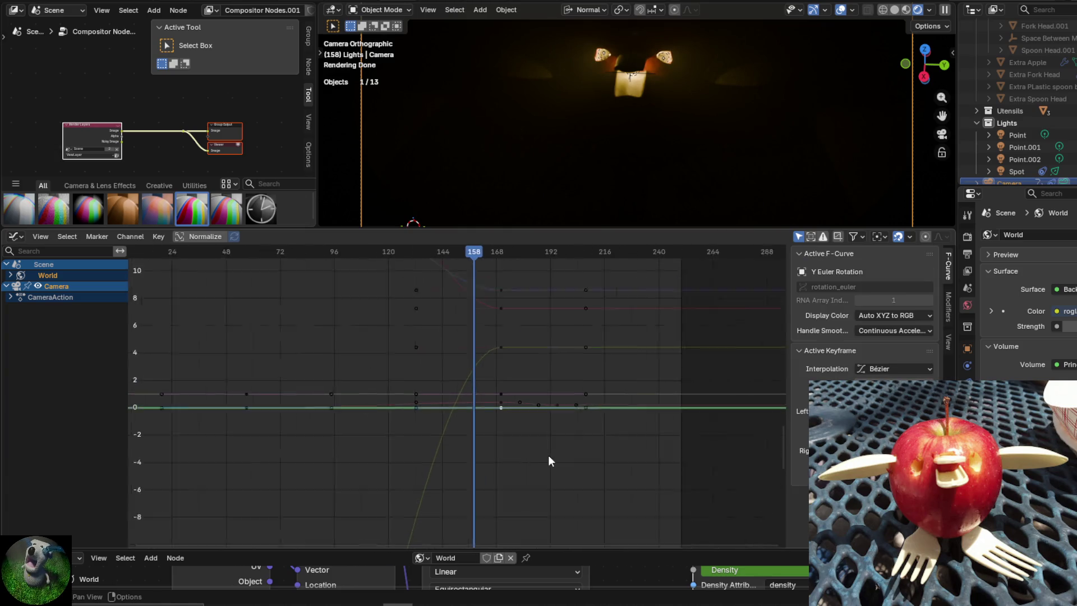
key(g)
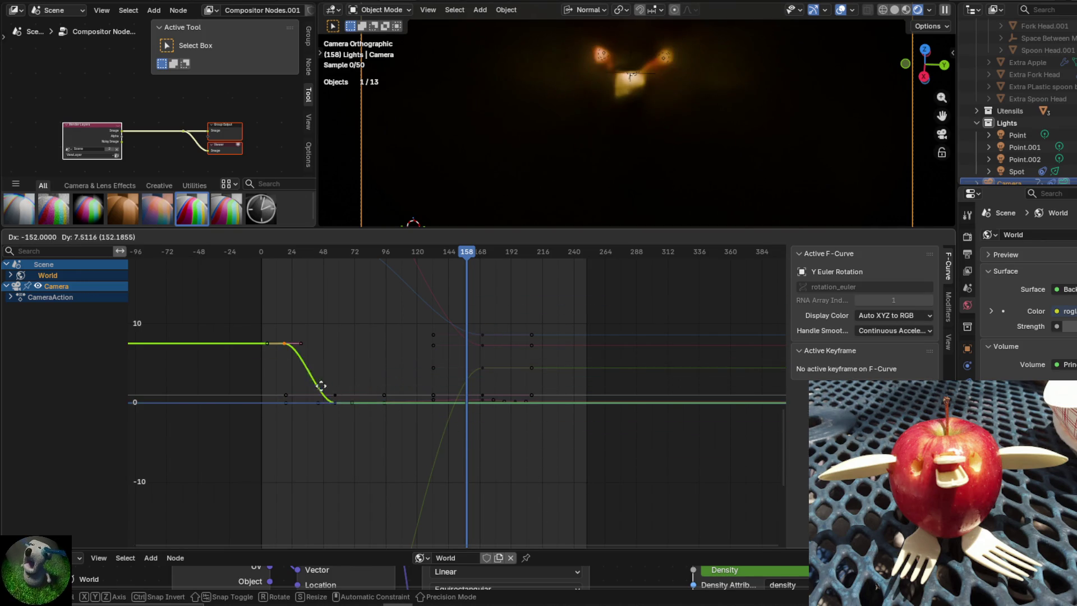
key(Escape)
drag(459, 253, 298, 273)
click(327, 400)
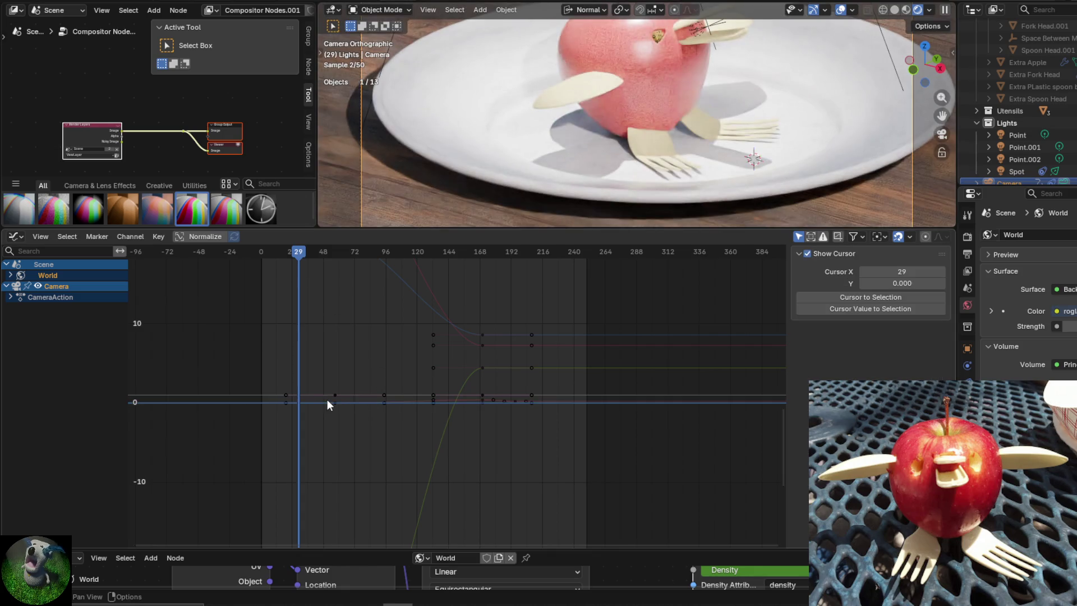
click(336, 395)
key(g)
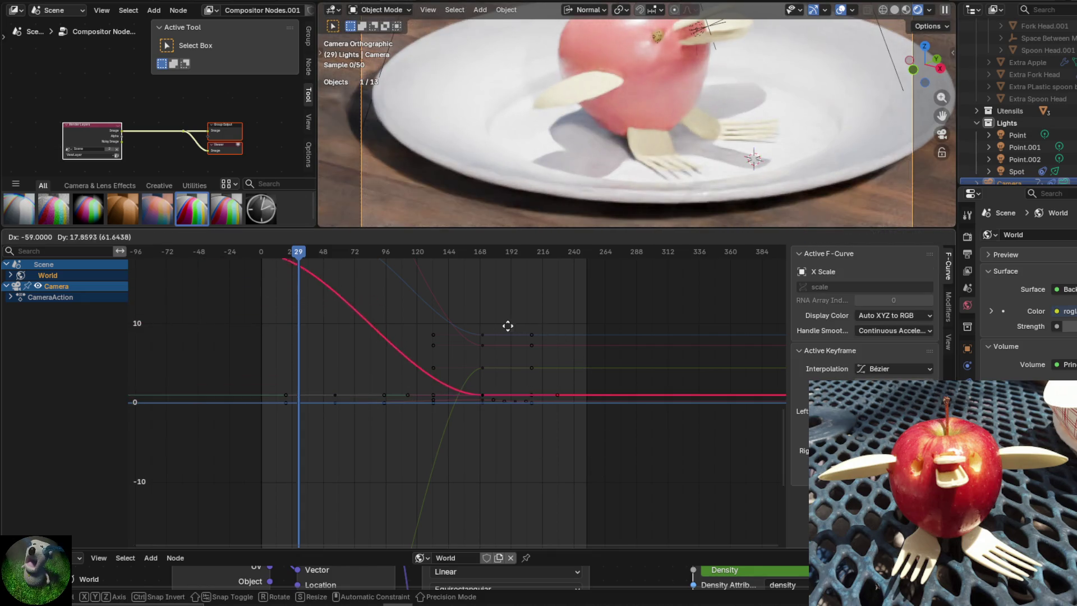
key(Escape)
Cancel the trial camera rotation at frame 29 and enlarge the 3D view.
key(r)
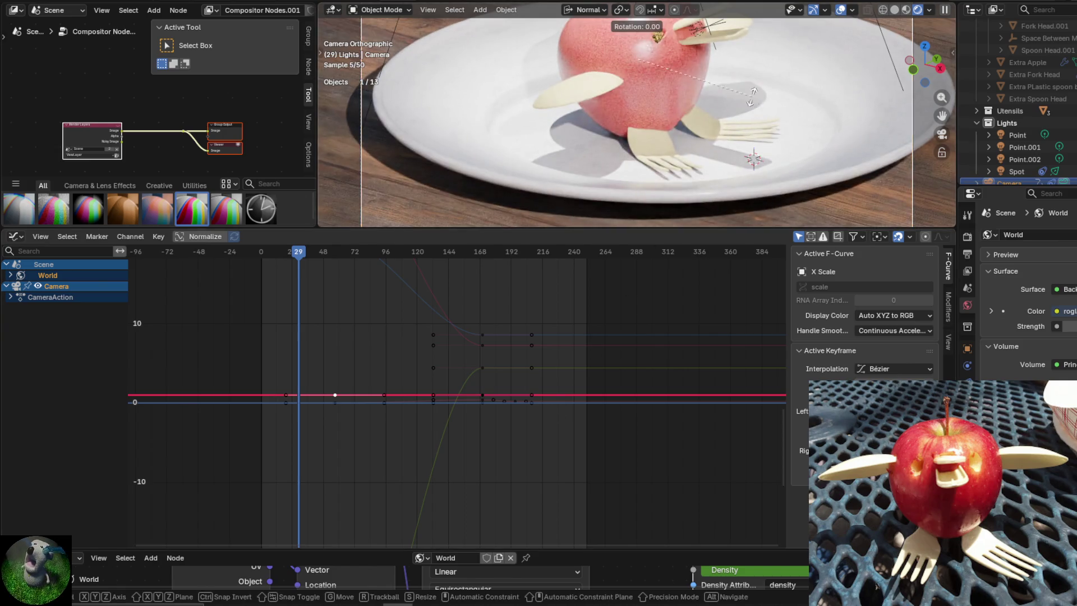
key(Escape)
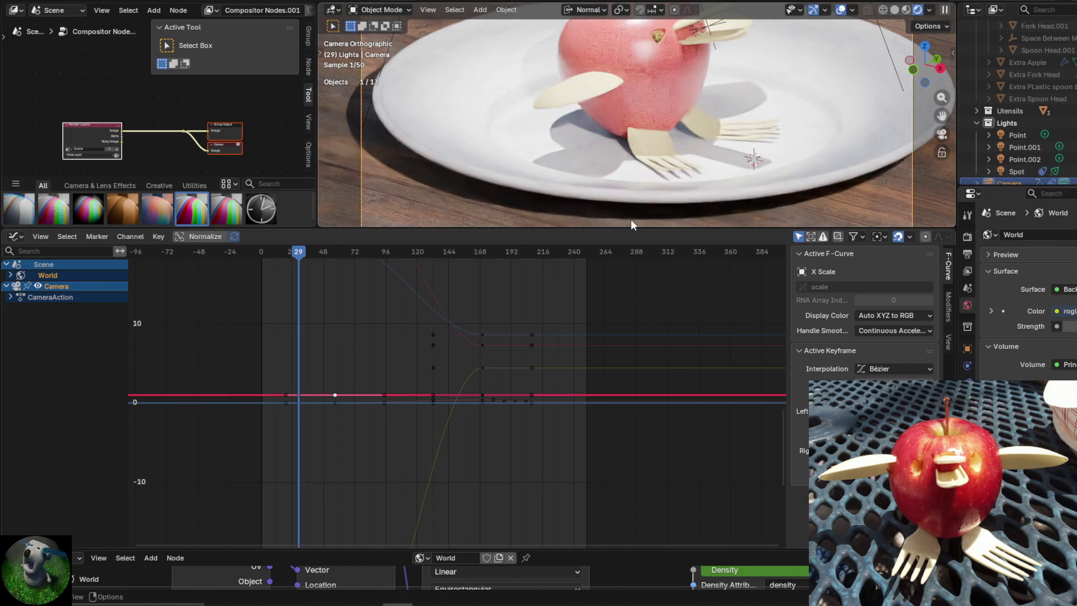
drag(852, 227, 833, 406)
Cancel a camera rotation and show the camera's Track To constraint in Object Constraint properties.
key(r)
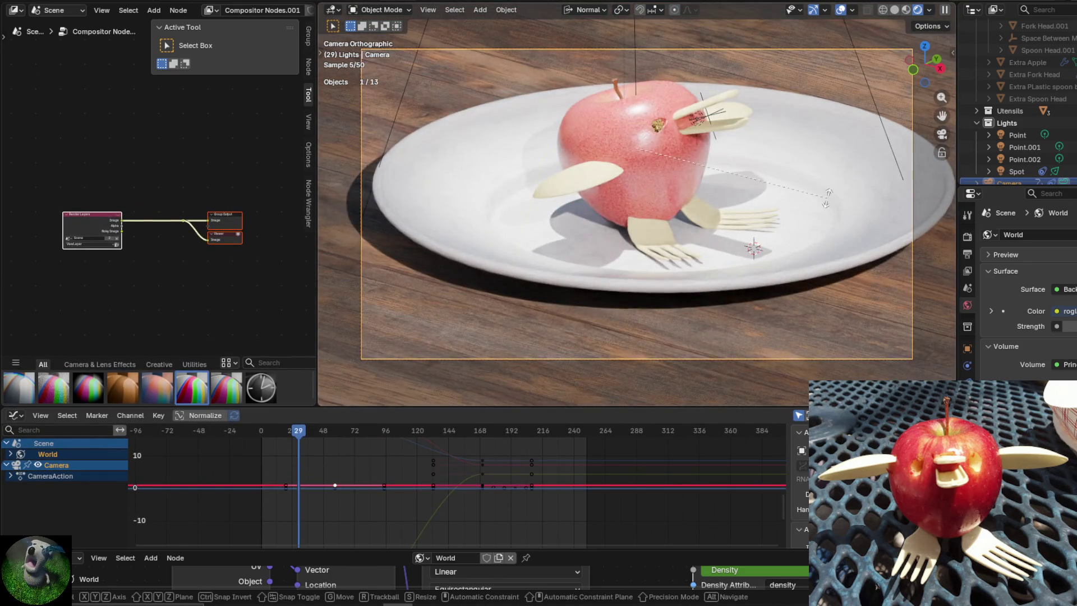
key(Escape)
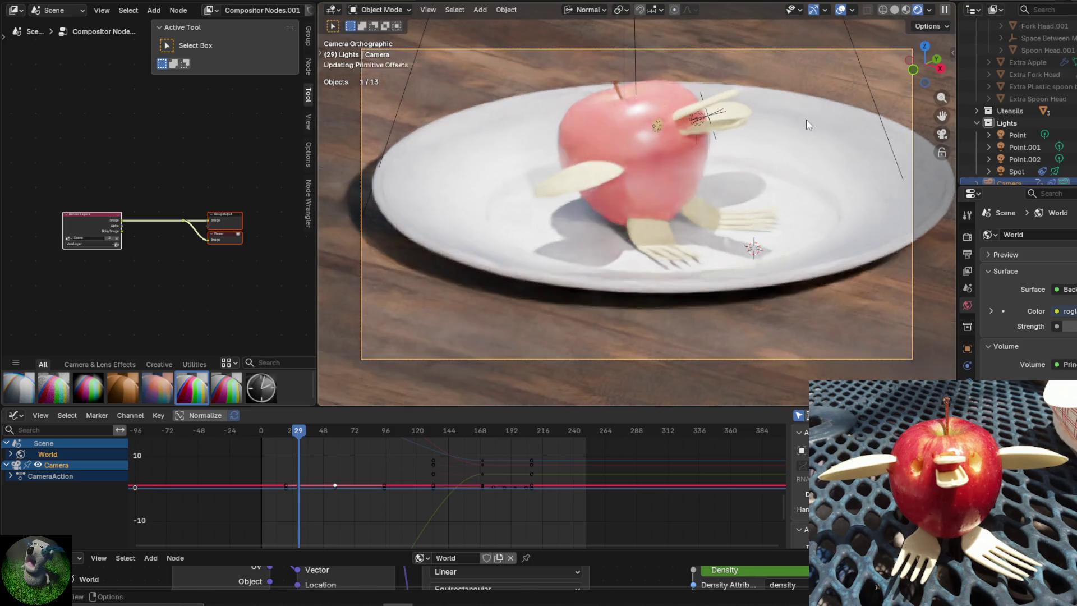
click(968, 383)
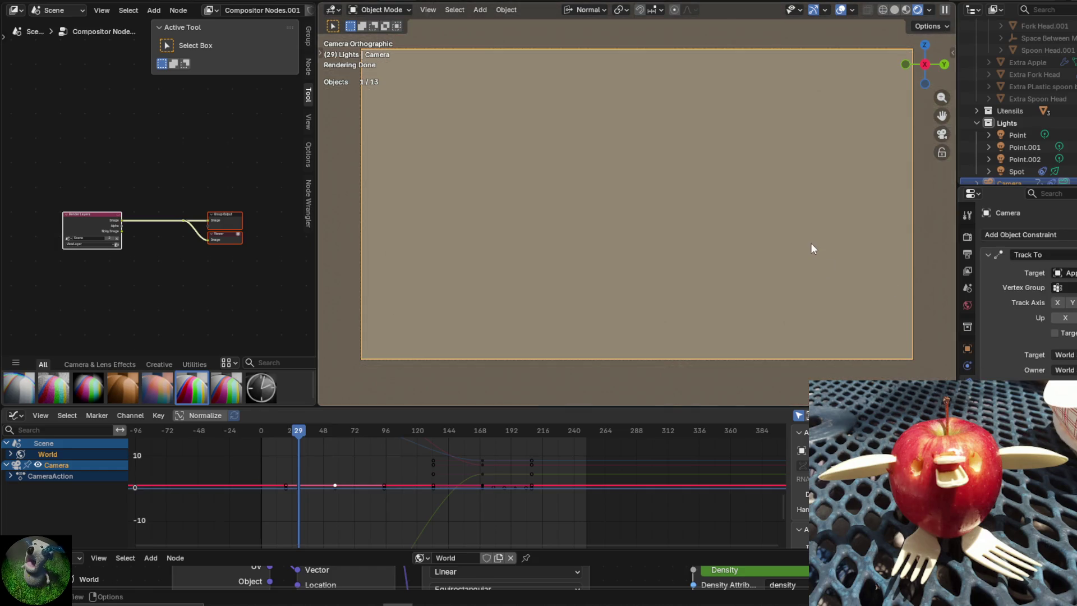
Orbit around the scene toward the yellow bush, then return to the camera view.
click(813, 248)
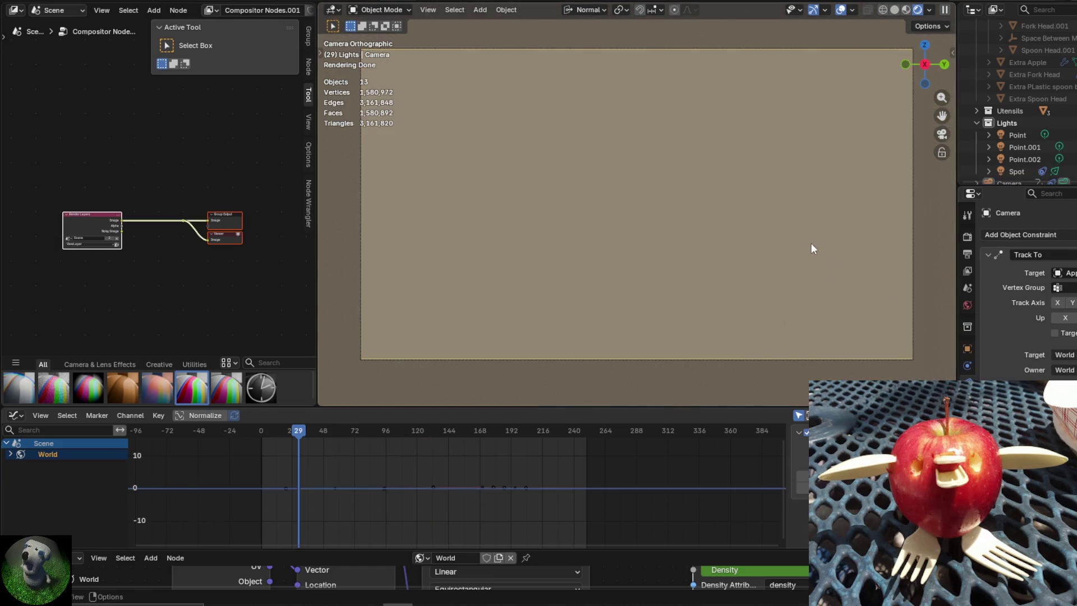
key(KP_0)
mouse_move(812, 249)
middle_down()
mouse_move(771, 256)
mouse_move(668, 238)
mouse_move(687, 200)
mouse_move(657, 201)
middle_up()
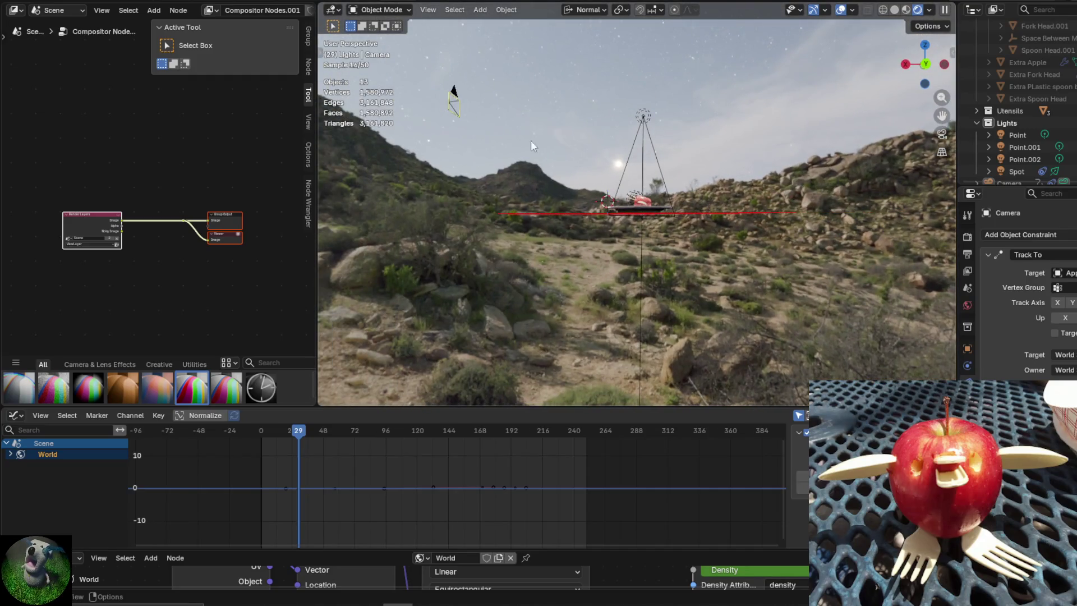
key(KP_0)
middle_drag(587, 160, 627, 238)
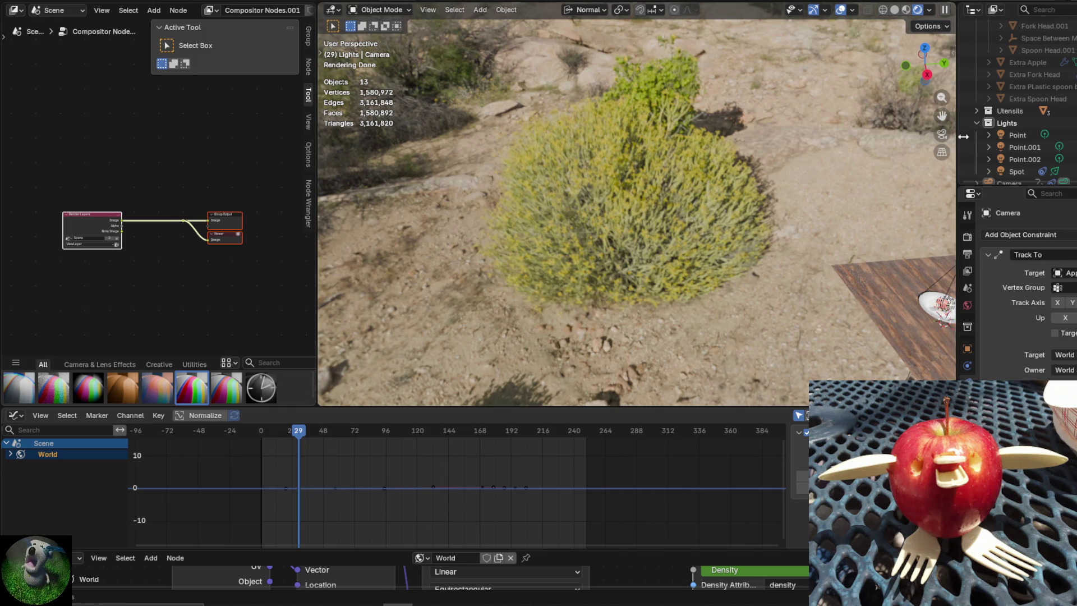
middle_drag(728, 220, 685, 190)
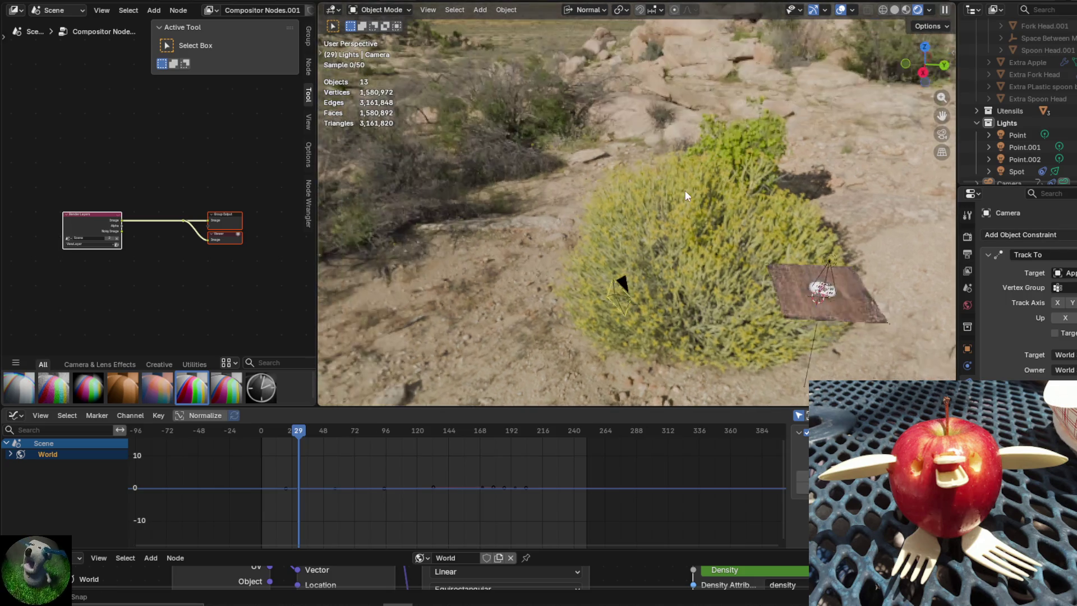
key(KP_0)
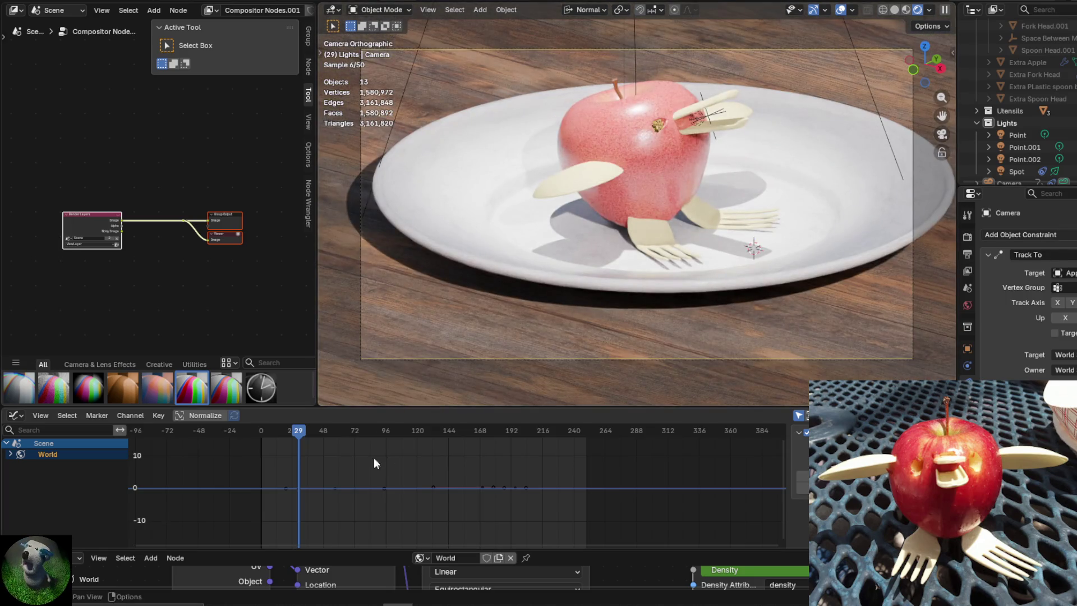
Select the camera, rotate it, and move it to a new position.
click(412, 360)
key(r)
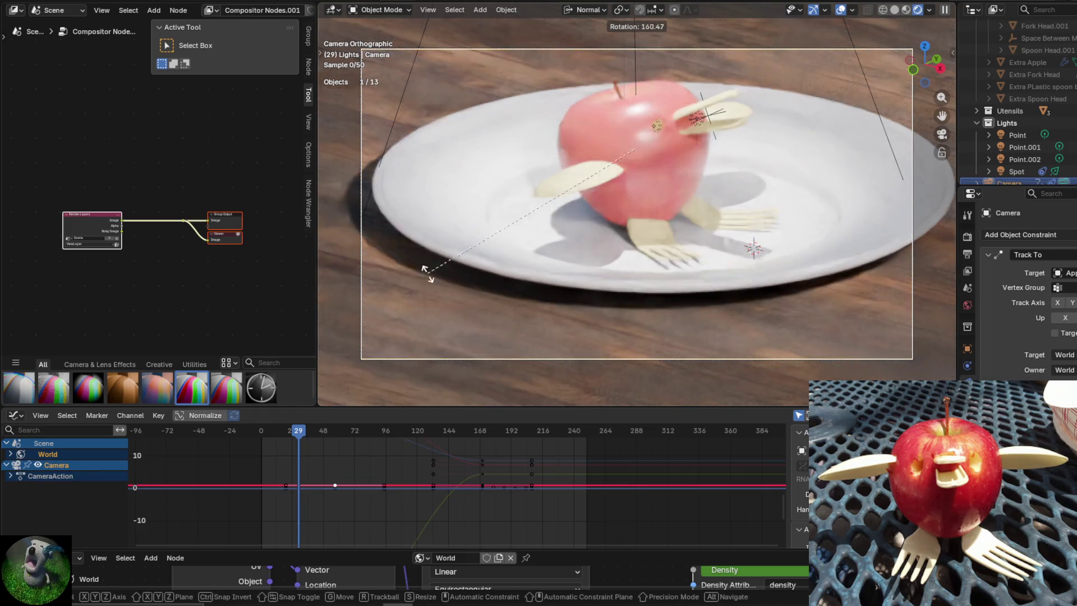
click(508, 49)
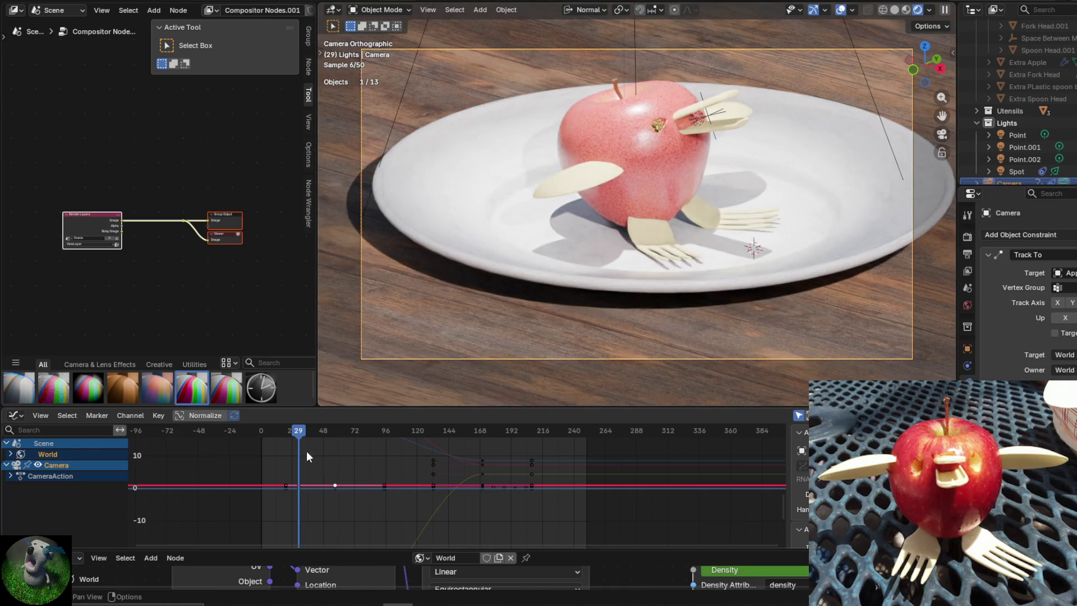
mouse_move(335, 486)
mouse_down()
mouse_move(339, 455)
mouse_move(338, 486)
mouse_up()
key(g)
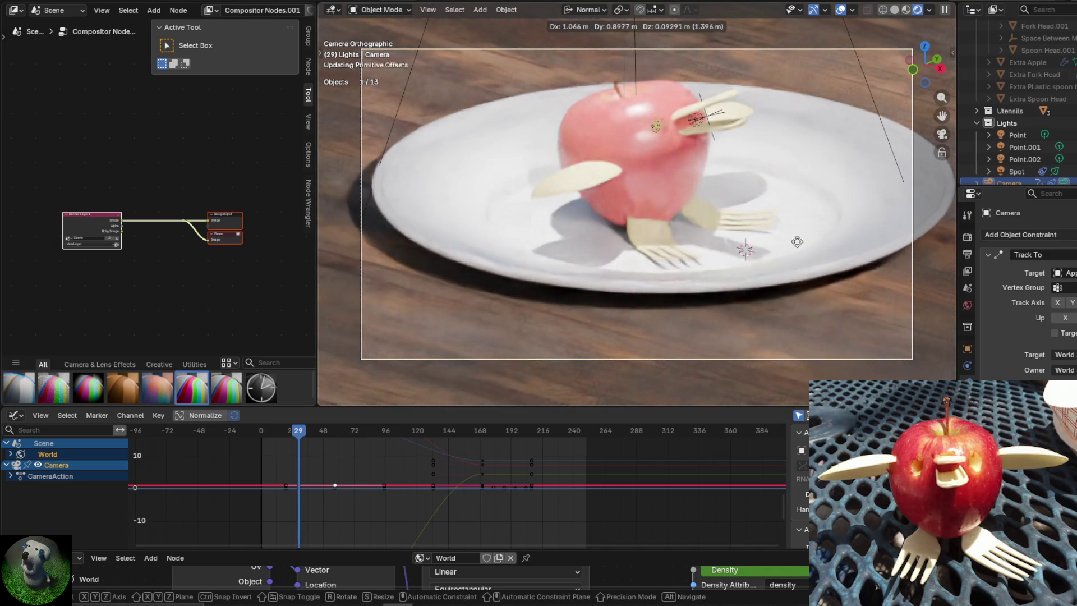
click(719, 269)
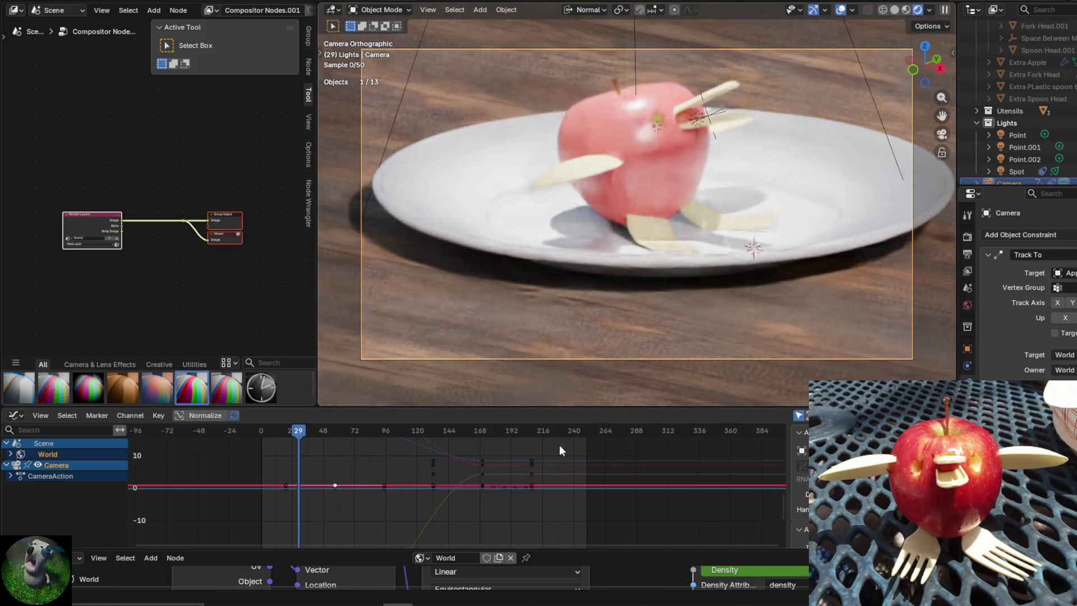
Move the camera twice more, undoing a stray X Scale curve jump in between.
drag(557, 409, 558, 272)
scroll(507, 412, down, 8)
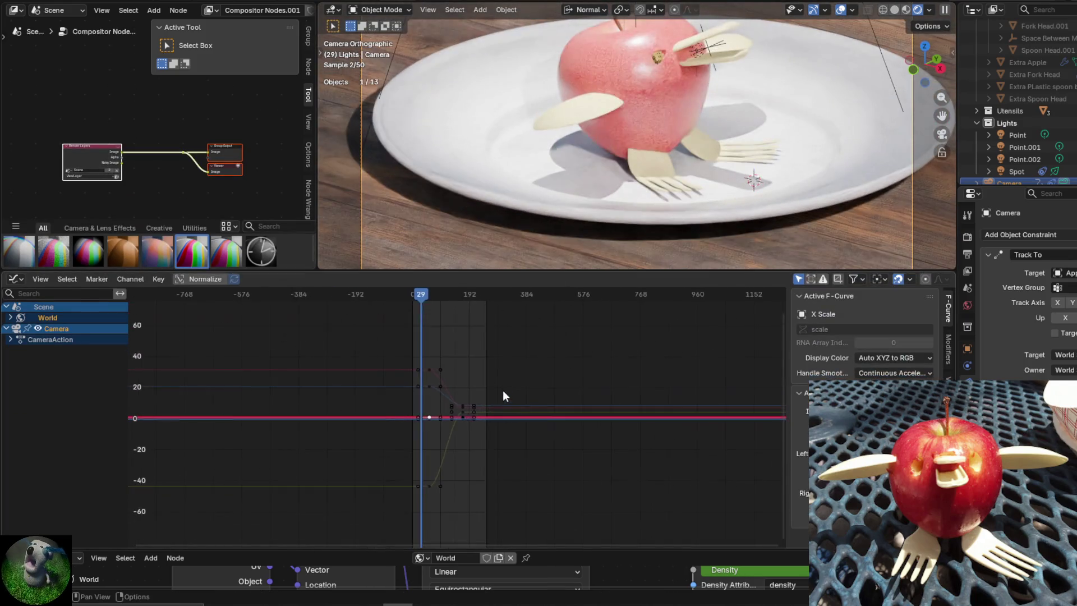
key(g)
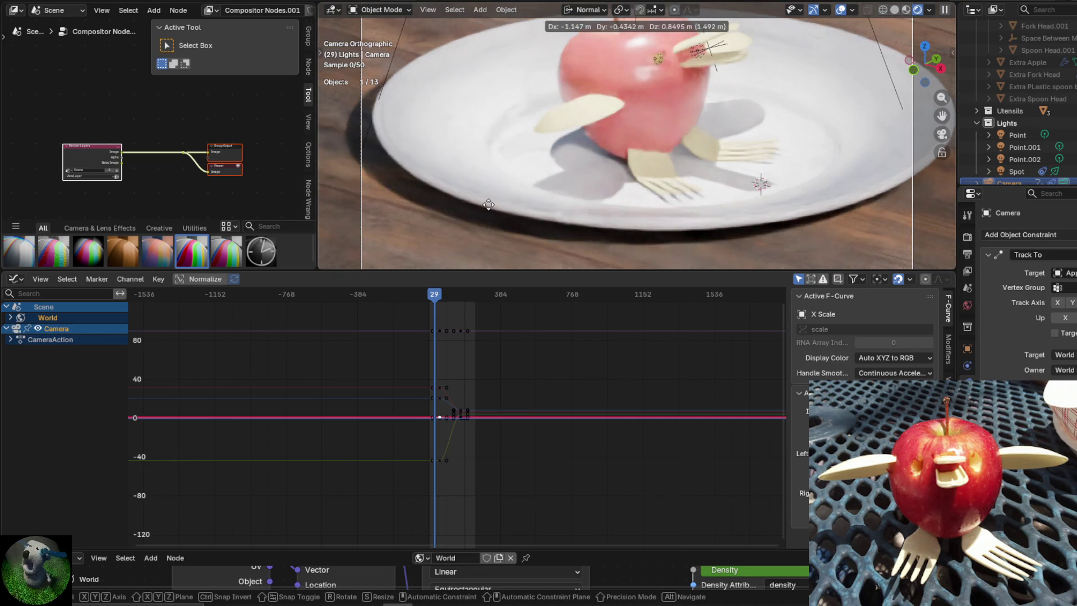
click(643, 46)
scroll(459, 453, down, 3)
mouse_move(459, 452)
middle_down()
mouse_move(449, 505)
mouse_move(440, 344)
mouse_move(502, 311)
mouse_move(553, 433)
mouse_move(553, 389)
mouse_move(583, 496)
mouse_move(600, 476)
middle_up()
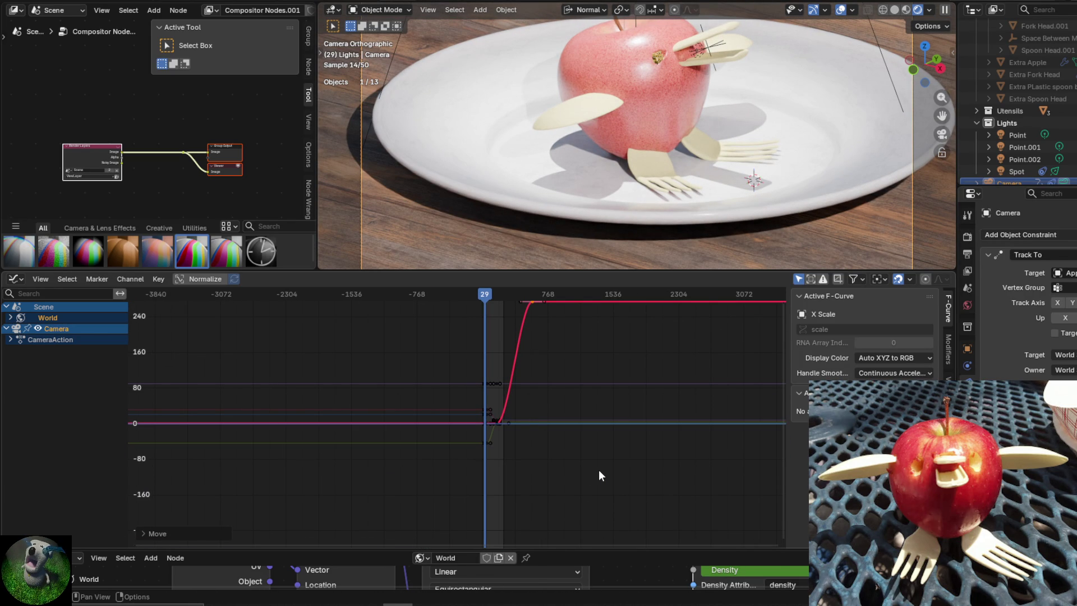
key(ctrl+z)
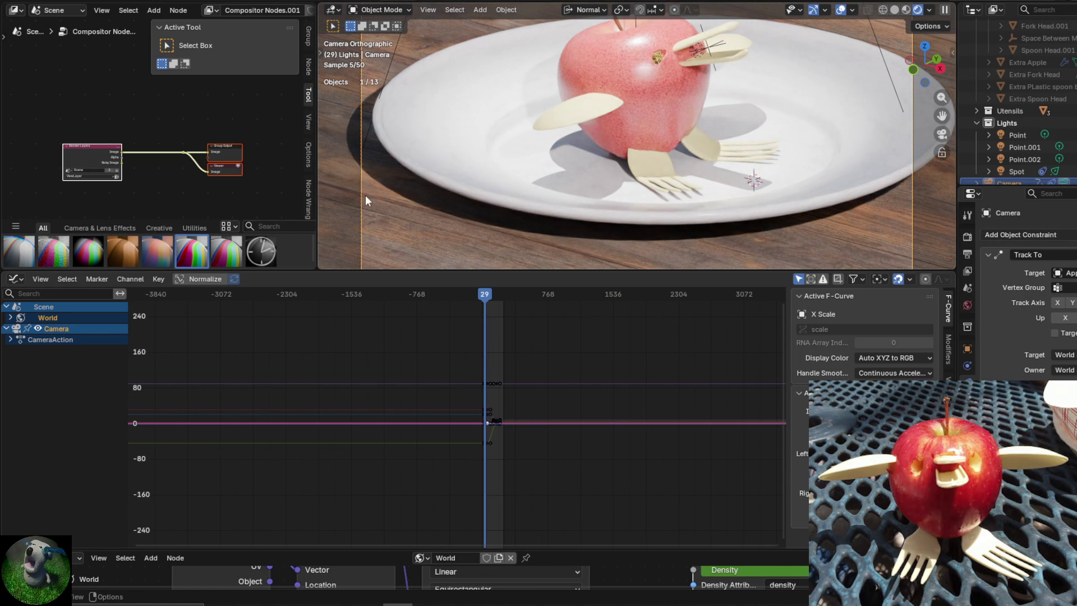
key(g)
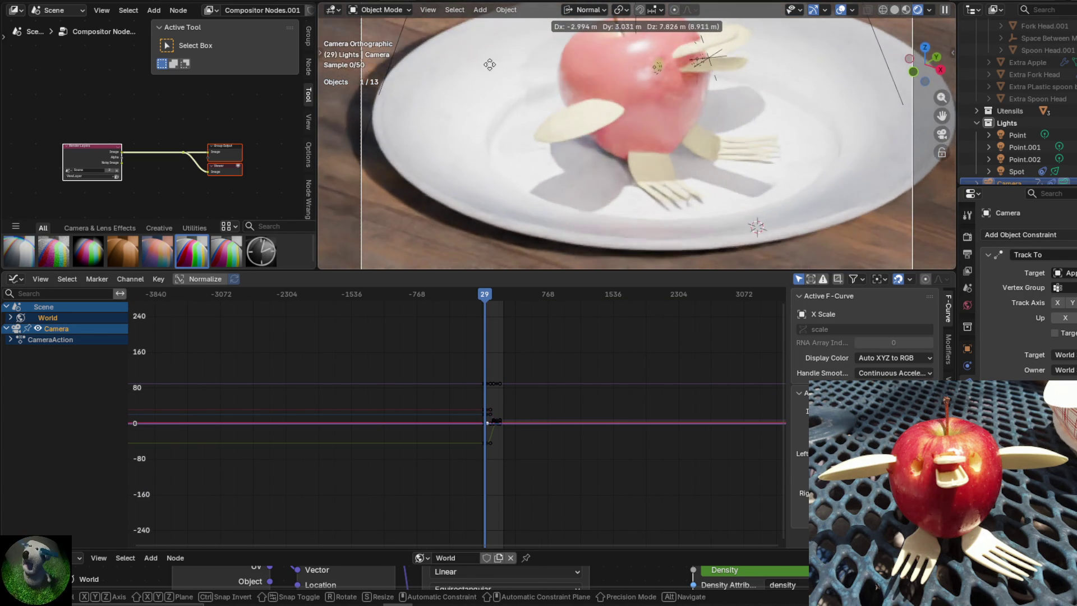
click(562, 288)
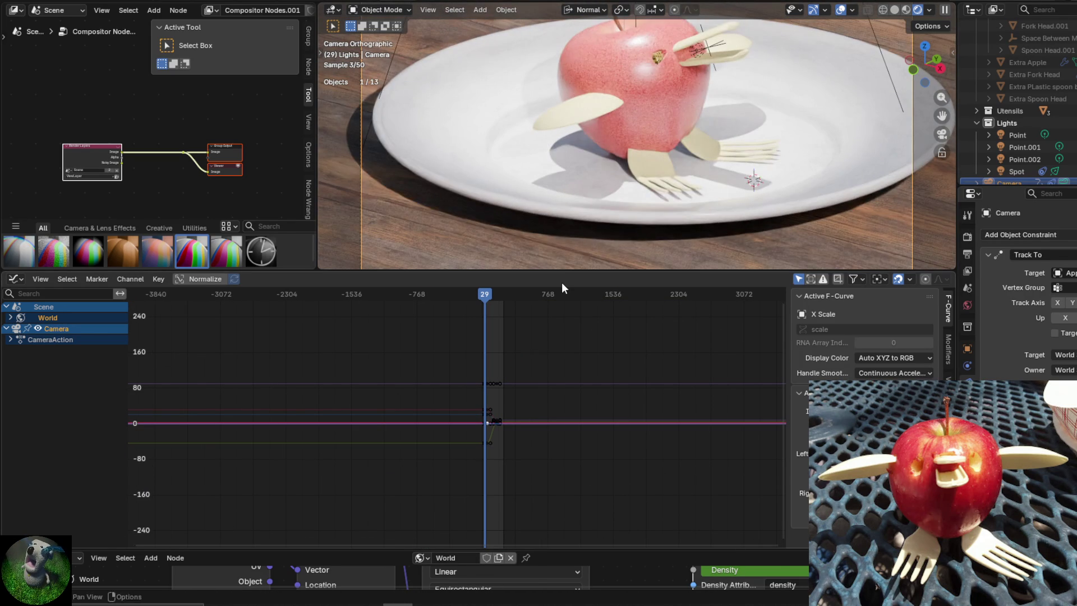
Test removing the Track To constraint, restore it, then apply it permanently.
mouse_move(564, 273)
mouse_down()
mouse_move(560, 430)
mouse_move(584, 436)
mouse_up()
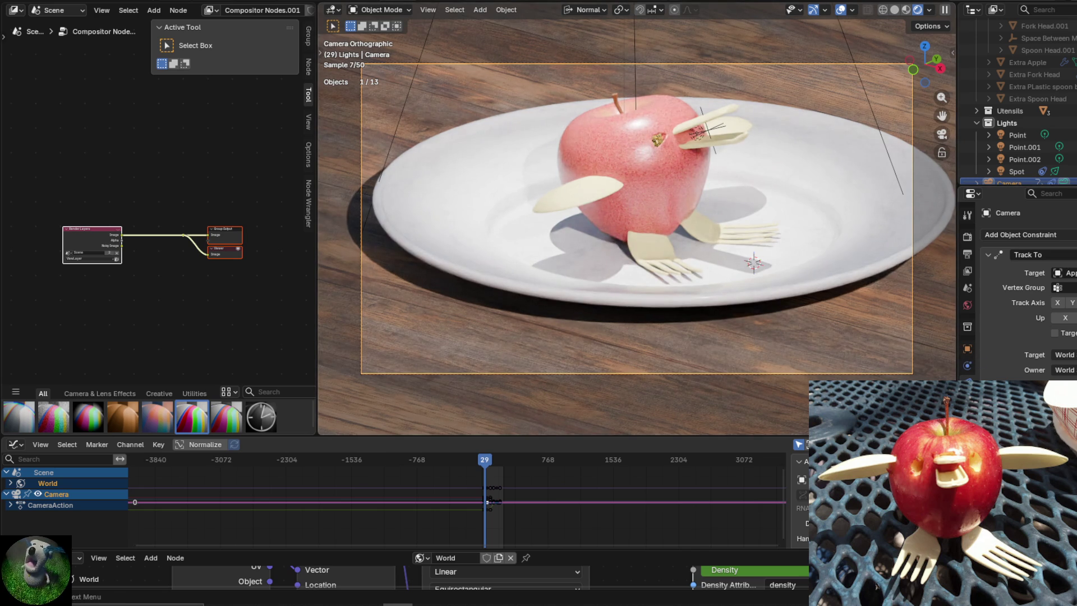
key(ctrl+x)
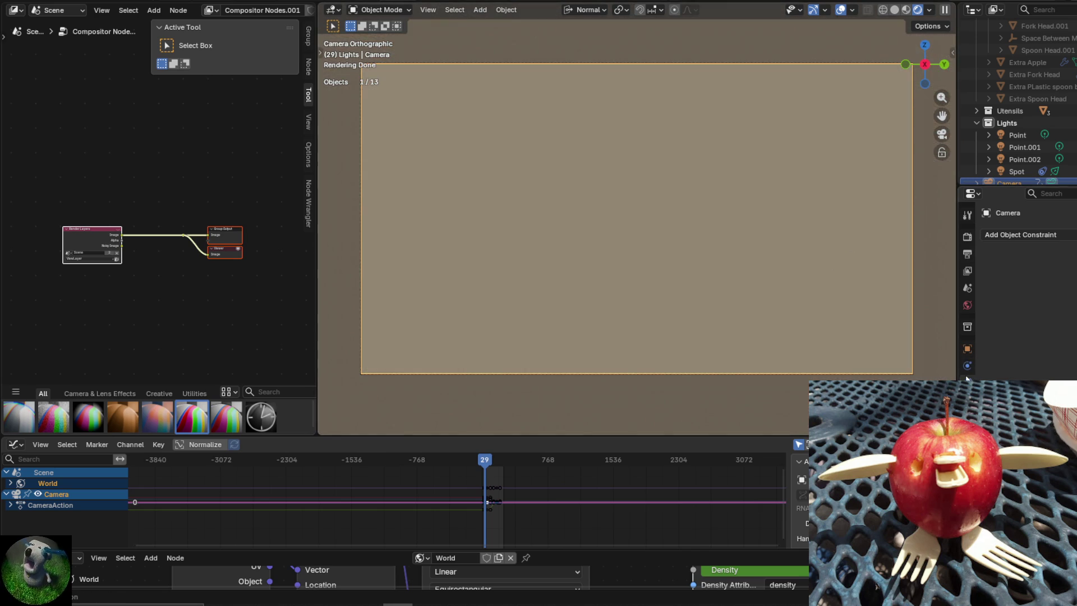
key(ctrl+z)
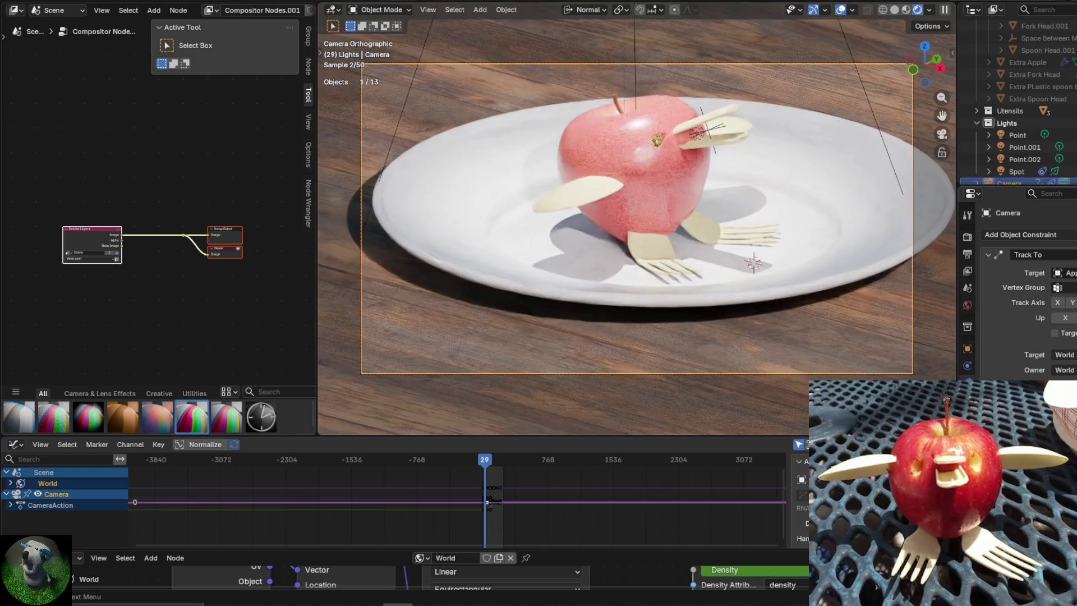
click(1069, 255)
click(1064, 268)
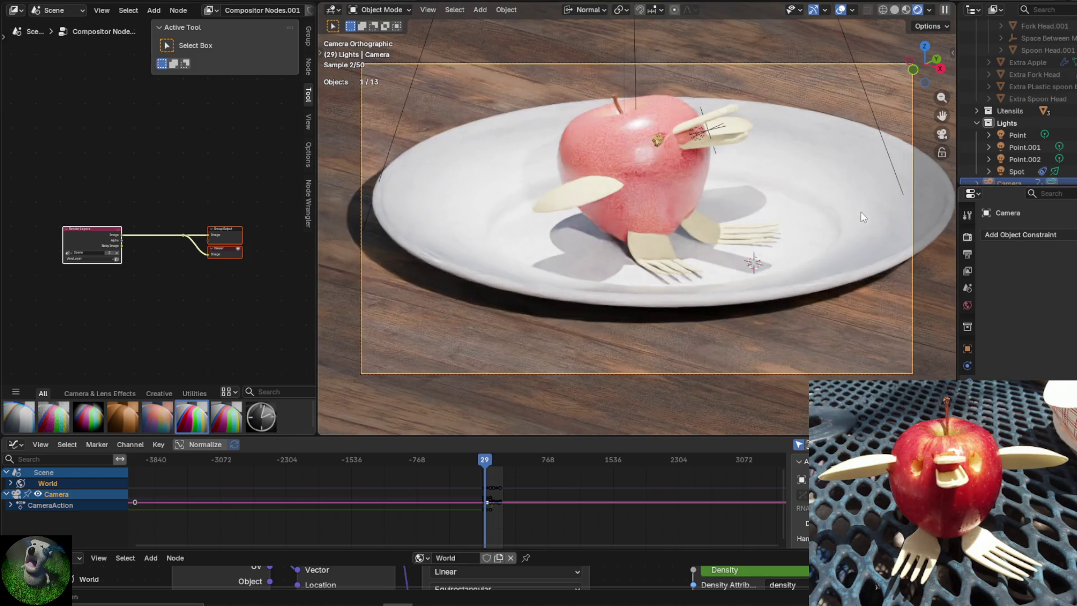
Move the camera to reframe the apple-duck and play the animation.
key(g)
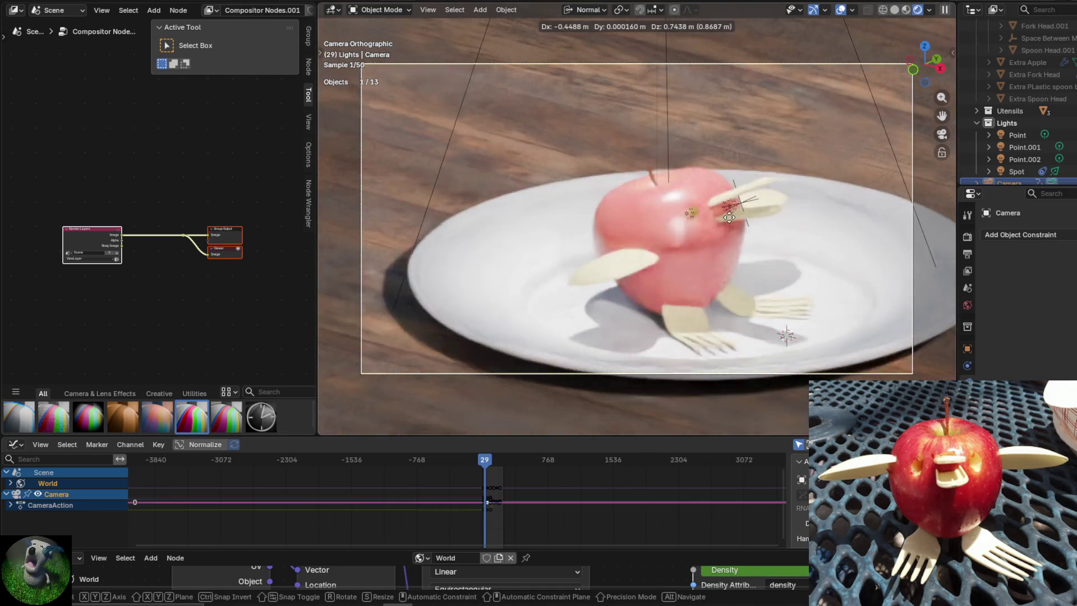
click(746, 233)
key(space)
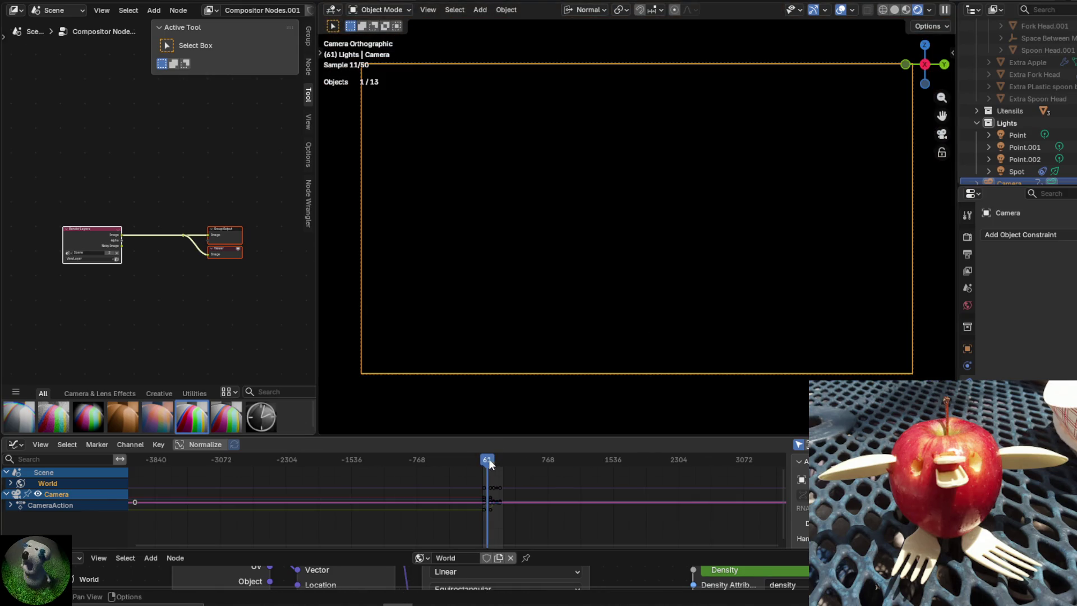
Play from about frame 23, stop at 185, and zoom in on the camera outside camera view.
mouse_move(490, 462)
mouse_down()
mouse_move(470, 463)
mouse_move(493, 465)
mouse_up()
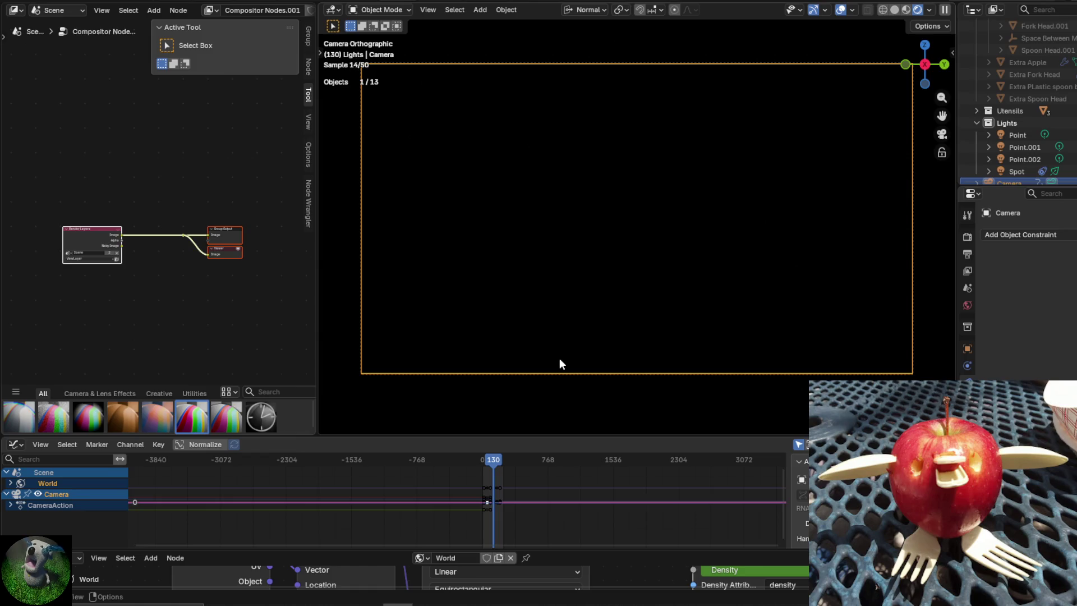
key(space)
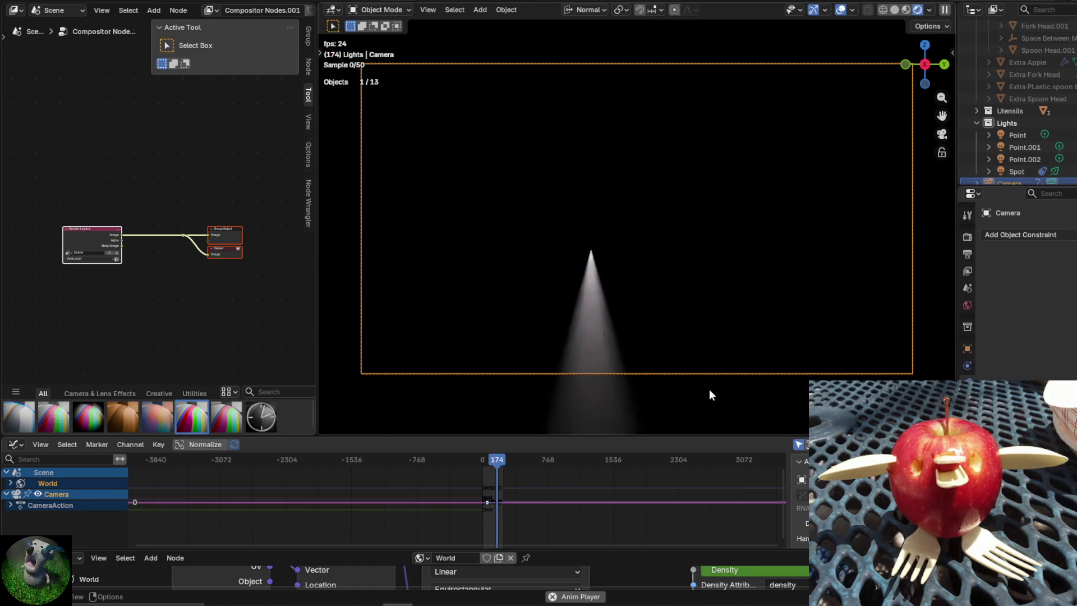
key(space)
key(KP_0)
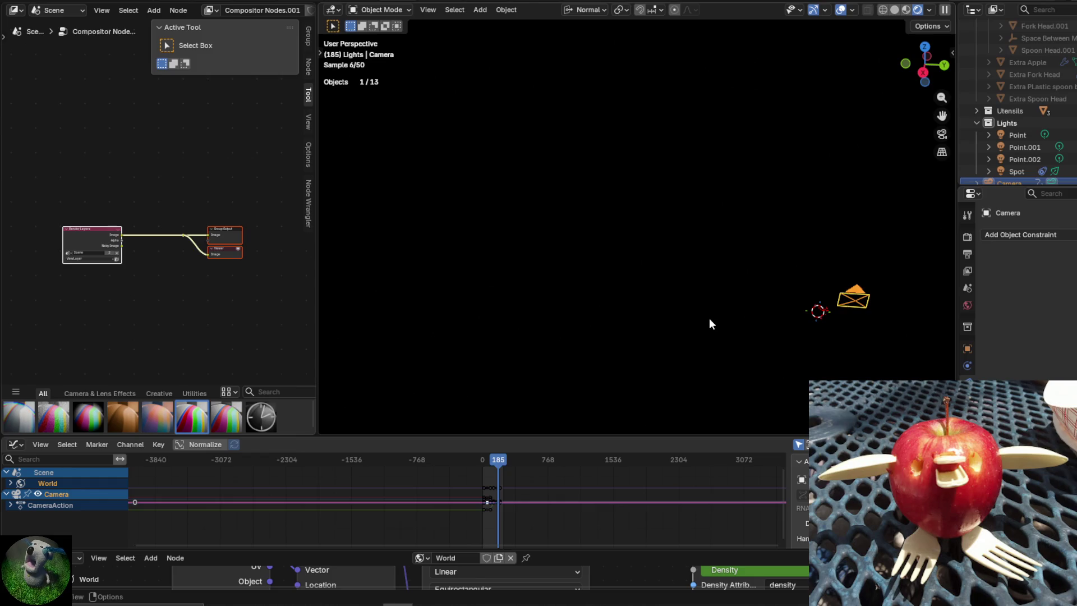
mouse_move(763, 293)
shift+middle_down()
mouse_move(638, 259)
mouse_move(664, 156)
mouse_move(625, 151)
shift+middle_up()
Add a Track To constraint targeting the Apple and play to check the aim.
click(1021, 234)
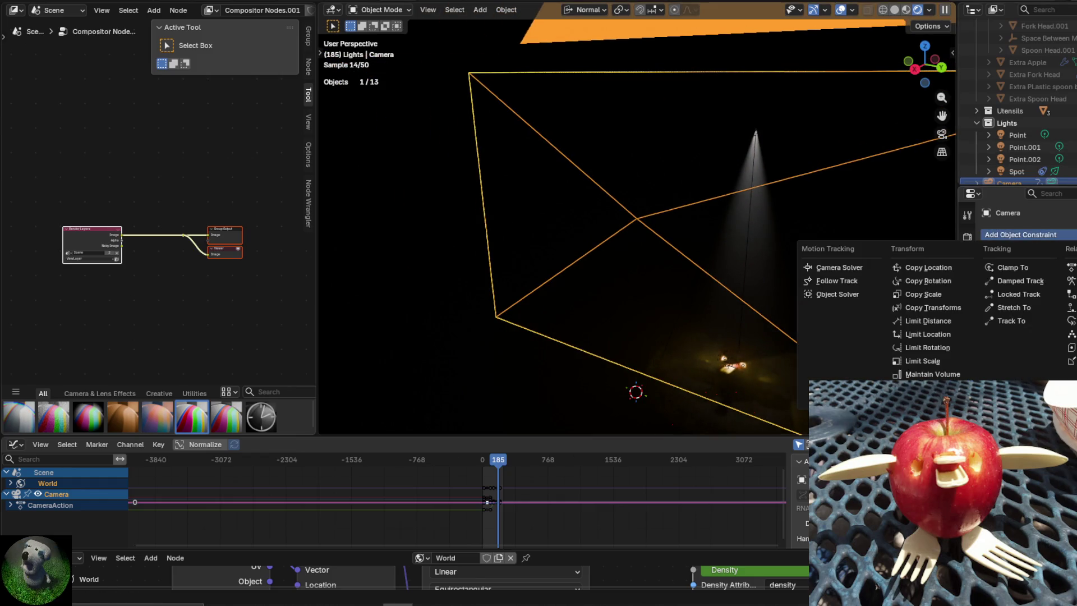
click(1026, 320)
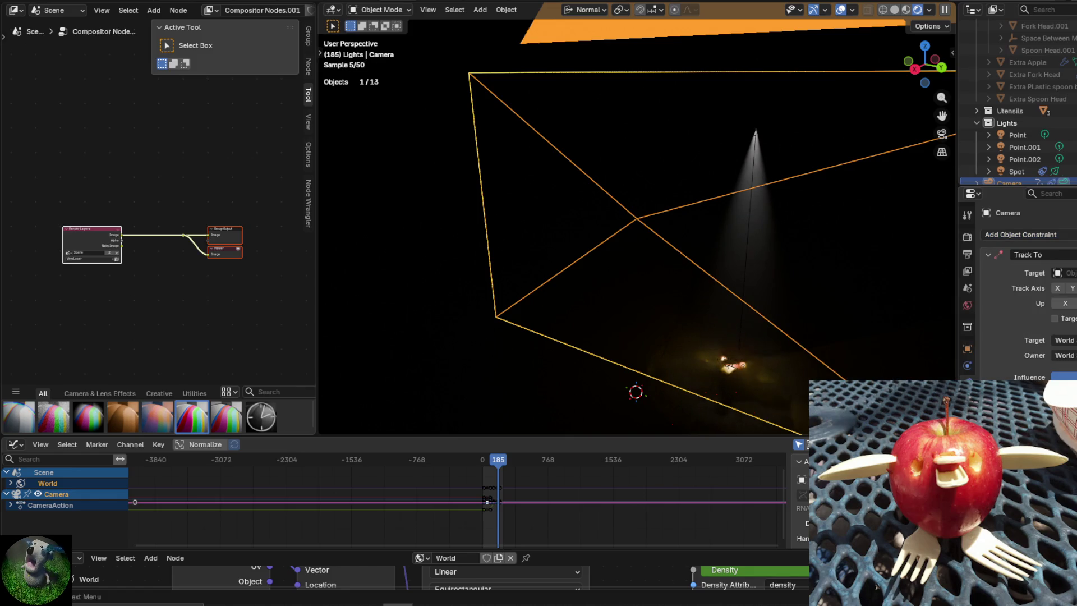
click(750, 355)
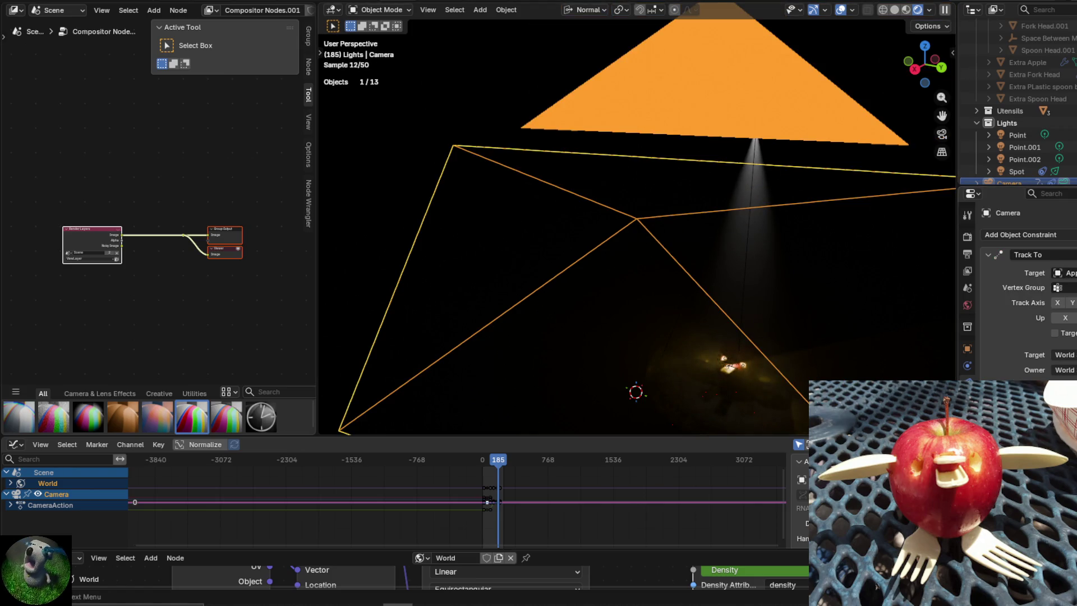
key(space)
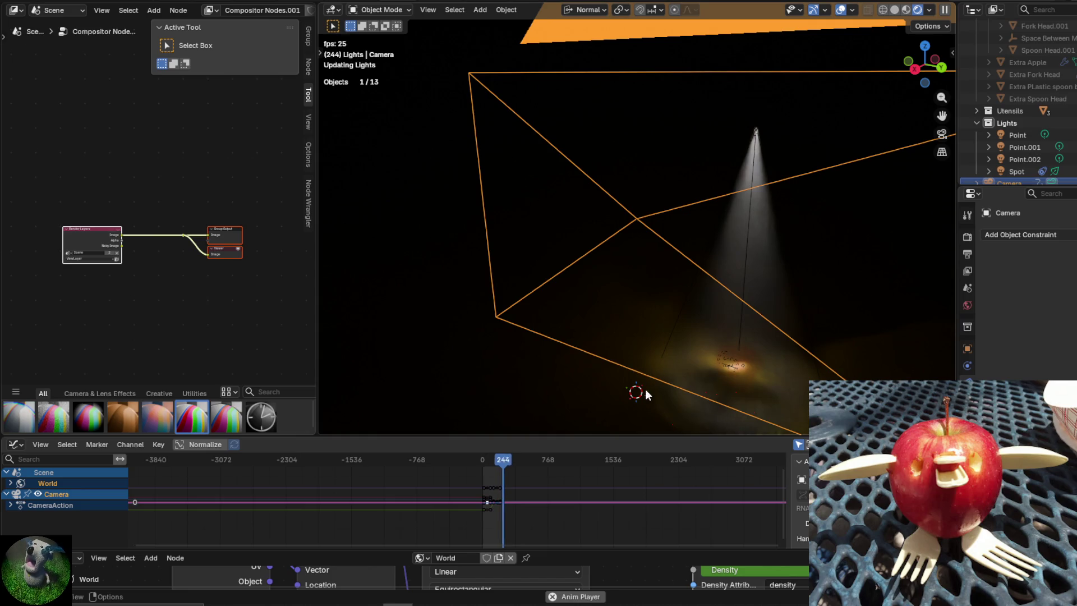
Stop playback, switch the Graph Editor to the Dope Sheet, and view frame 57 through the camera.
scroll(534, 490, up, 5)
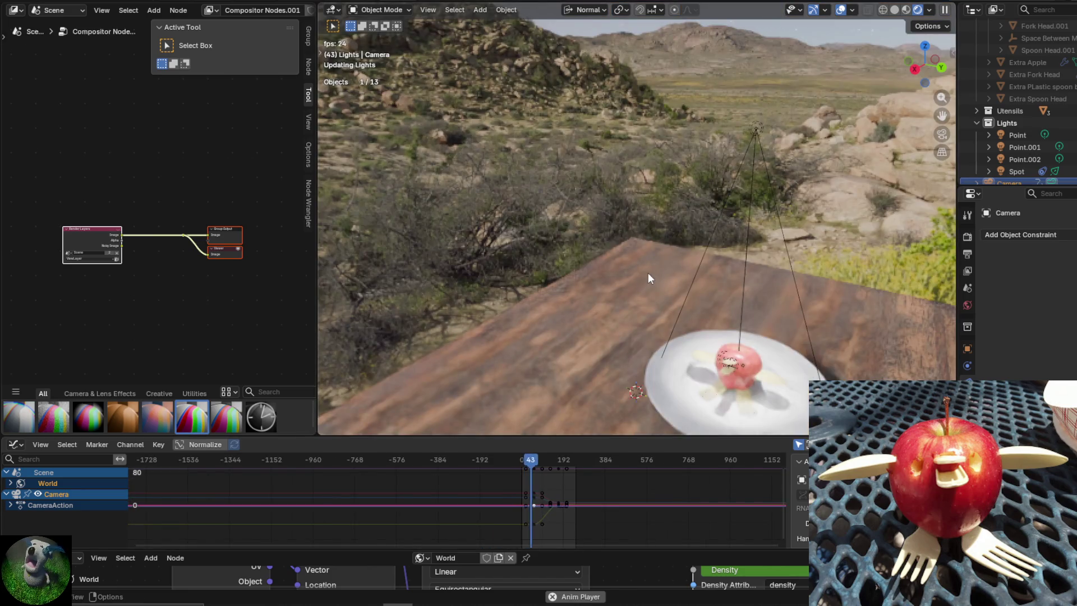
key(space)
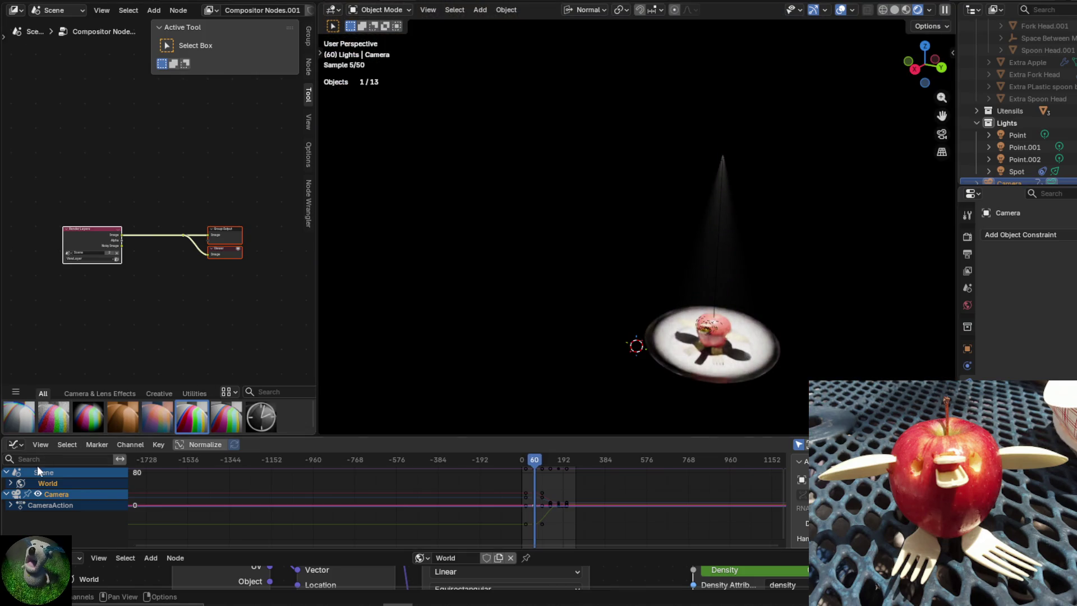
click(17, 444)
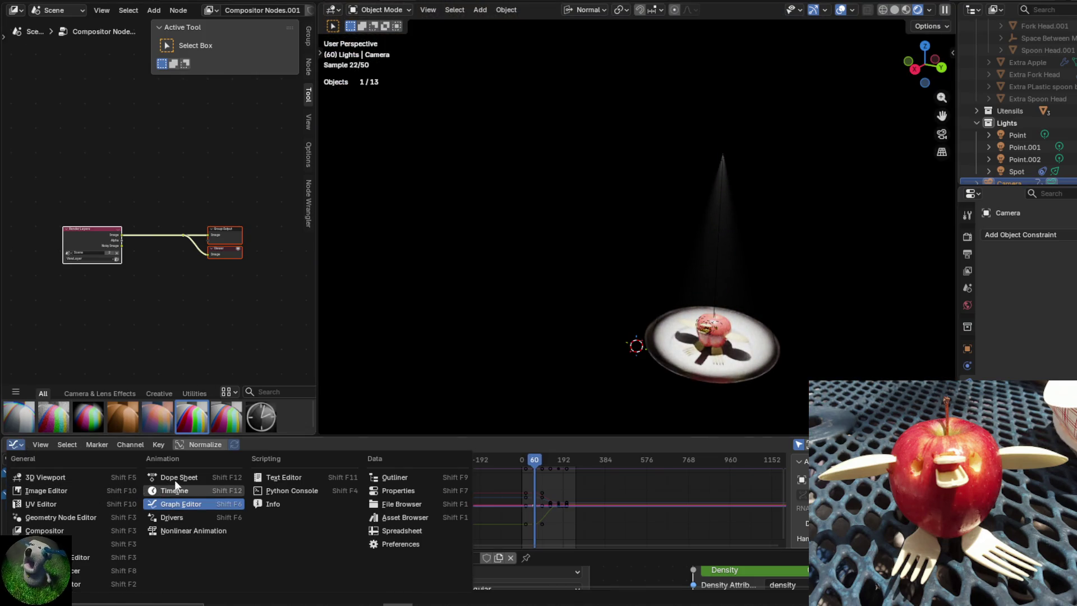
click(241, 475)
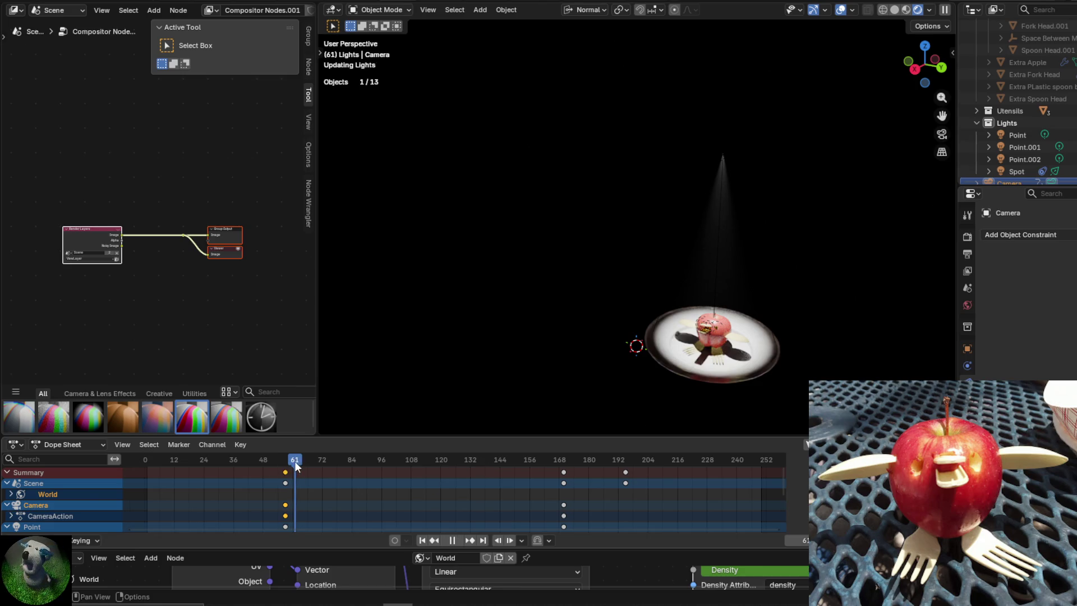
drag(295, 463, 286, 461)
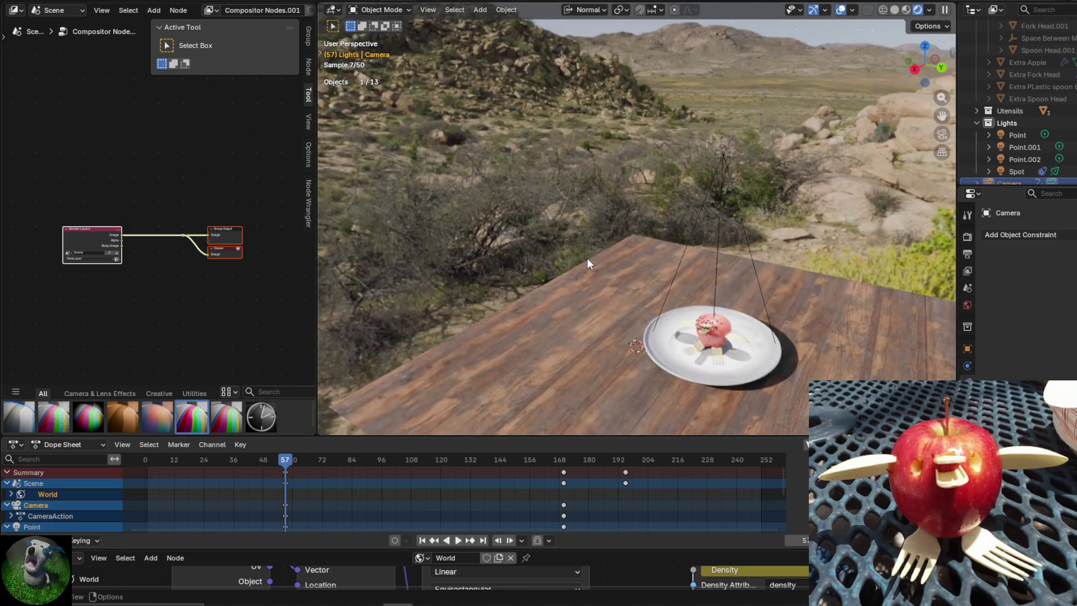
key(KP_0)
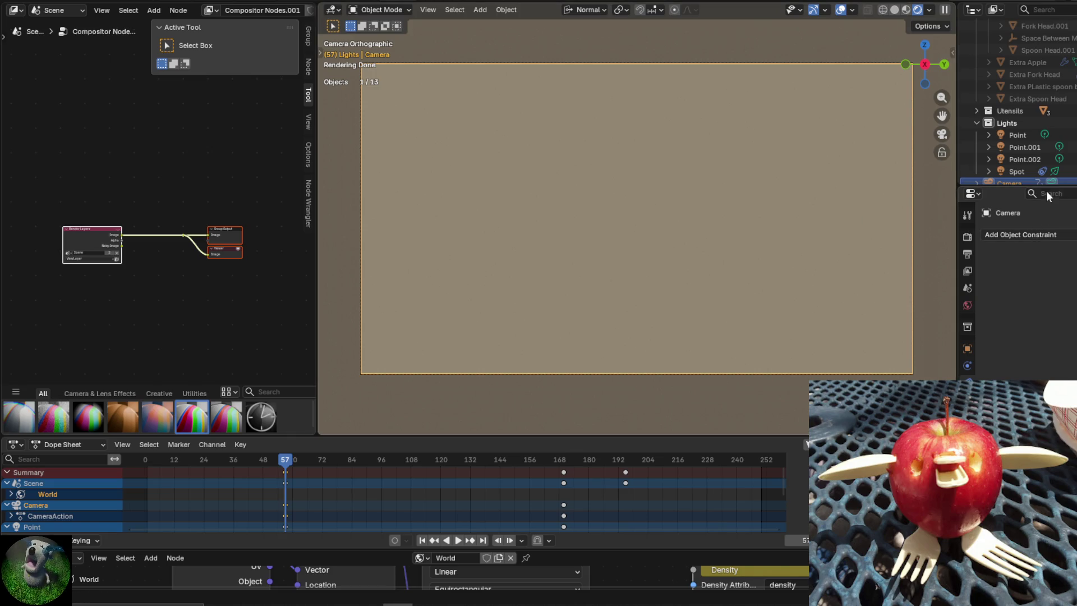
Collapse the Extra Apple Duck and Extra collections in the Outliner, then undo once.
drag(1044, 184, 1044, 348)
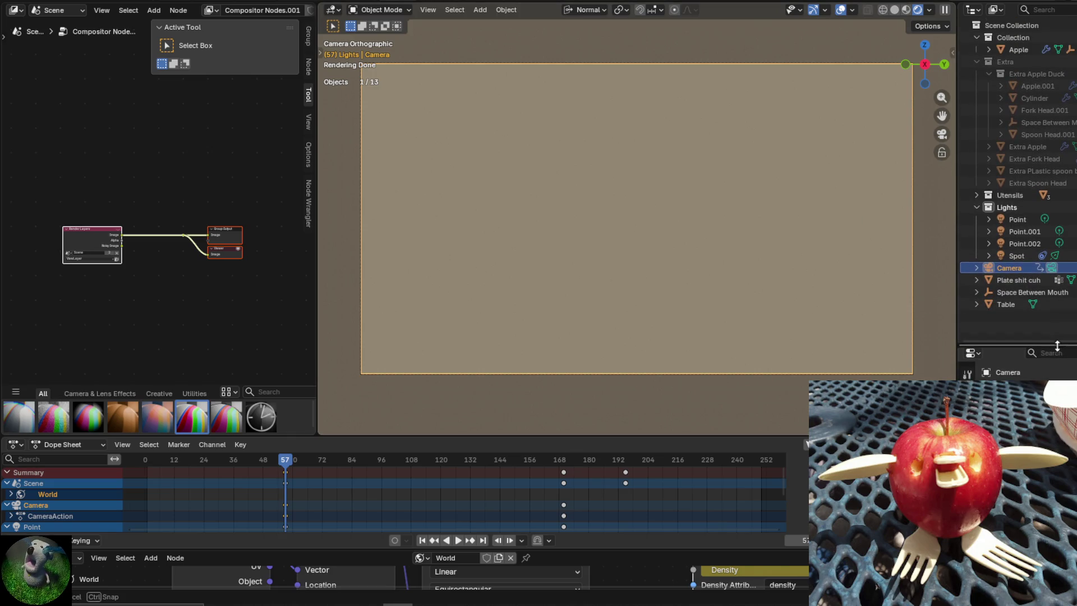
click(988, 74)
click(979, 63)
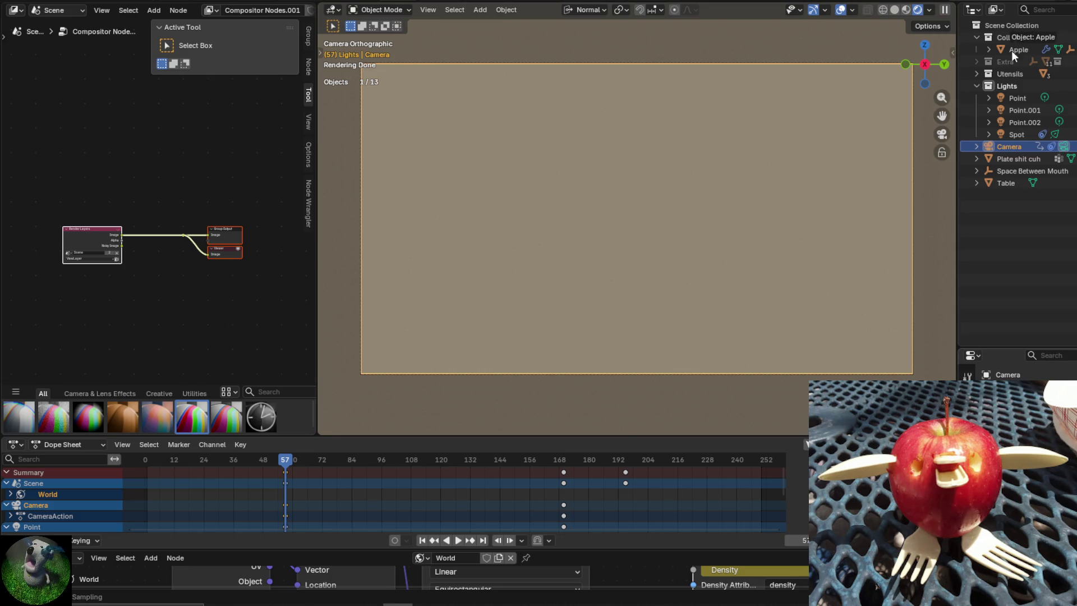
key(ctrl+z)
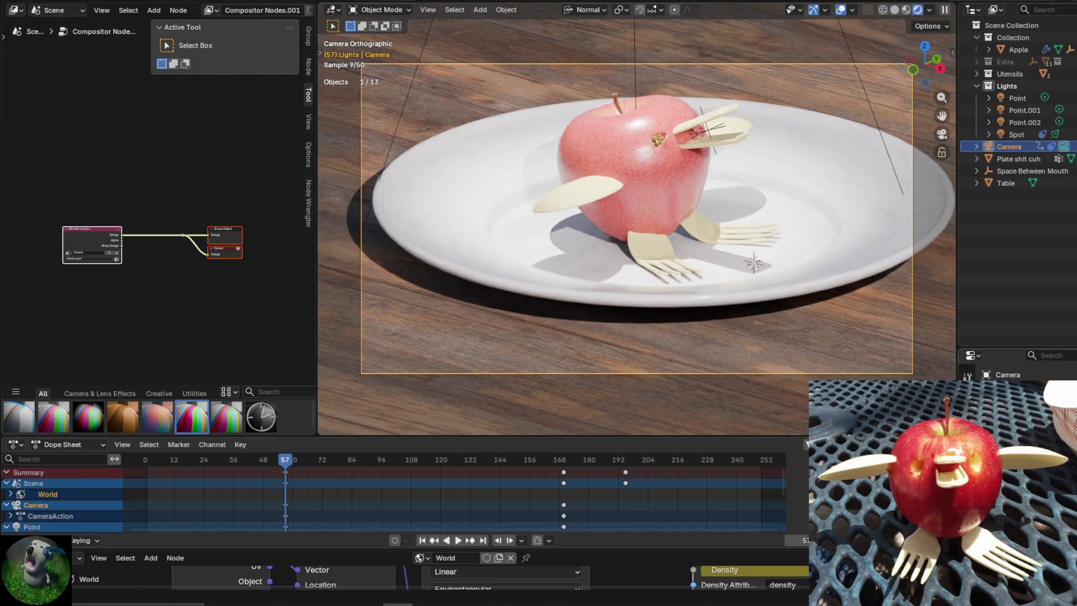
At frame 170, aim the camera at the Apple and insert a camera keyframe.
right_click(589, 287)
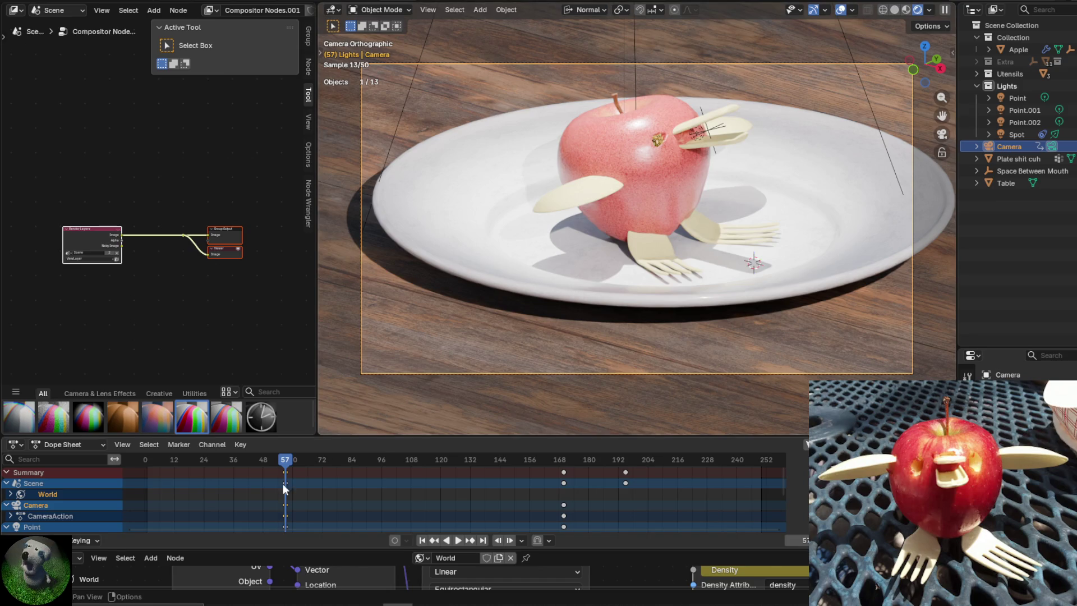
drag(283, 460, 563, 461)
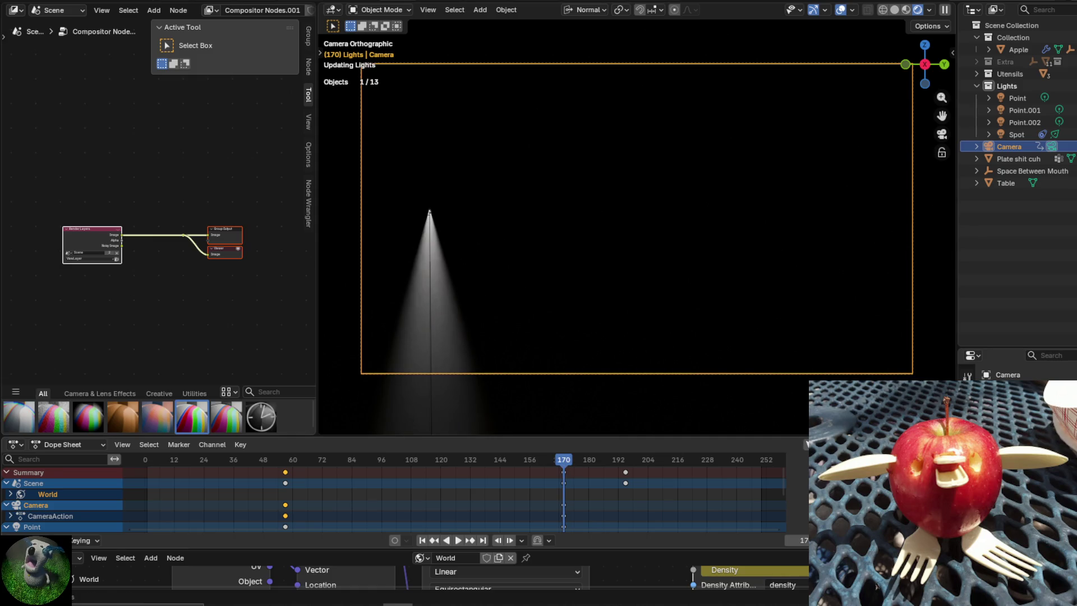
key(m)
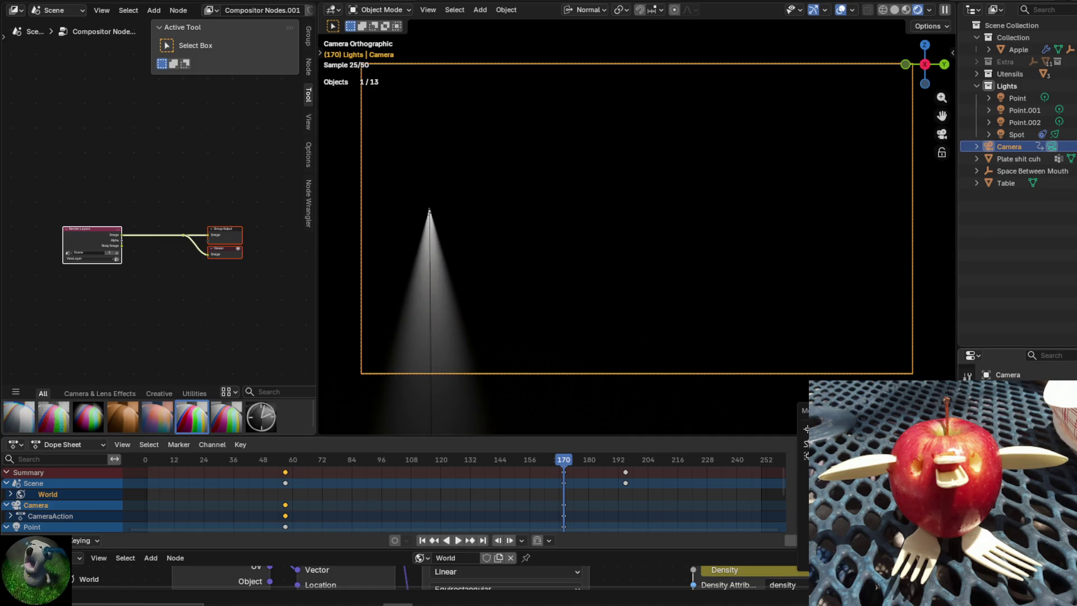
key(Return)
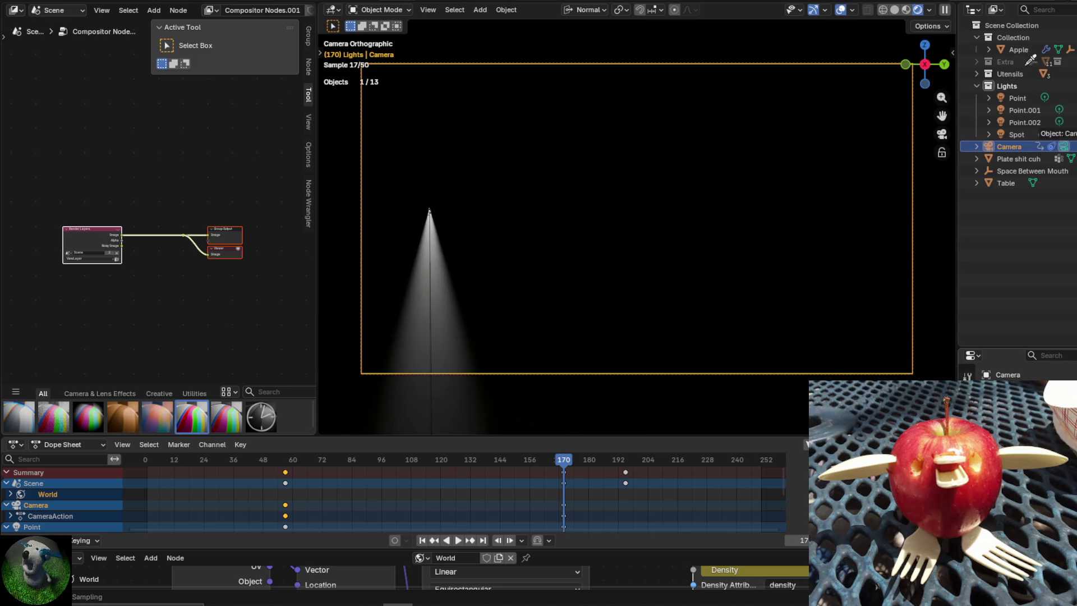
click(1018, 49)
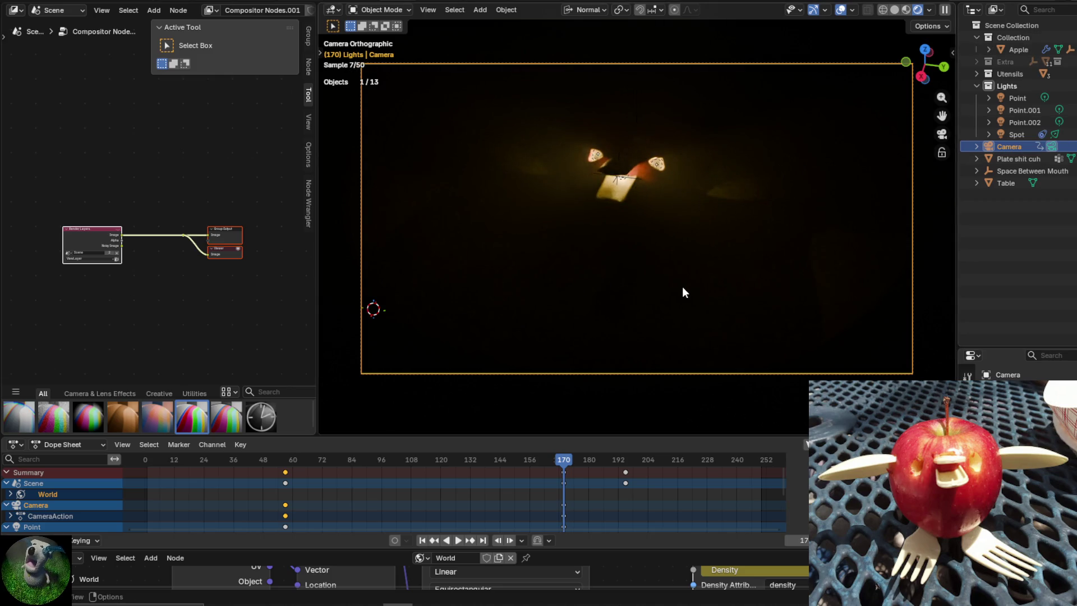
right_click(653, 358)
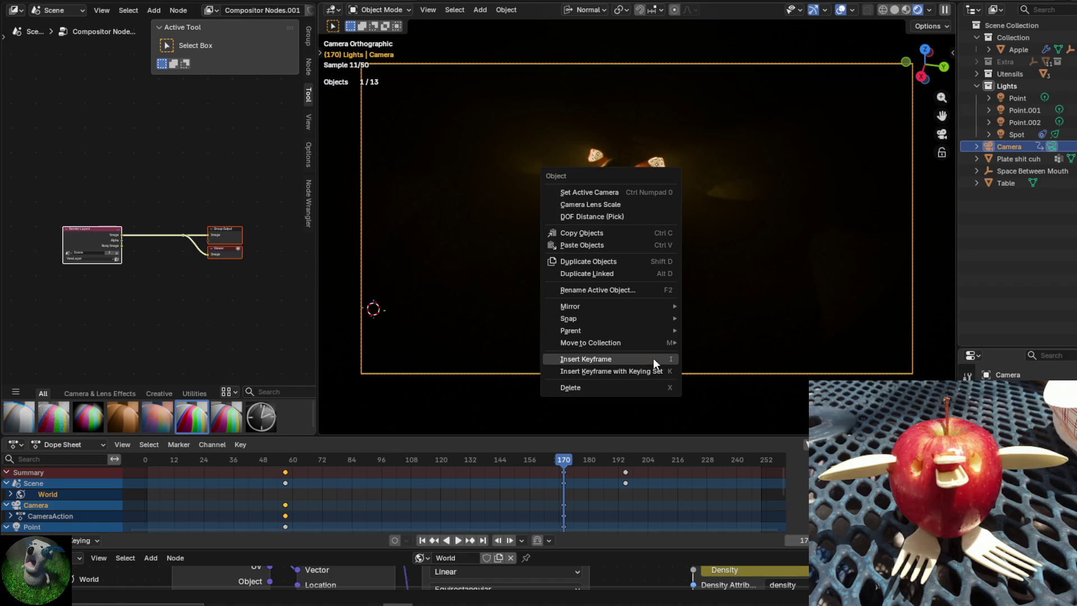
click(611, 358)
Play the camera move from an earlier frame, then stop and return to around frame 106.
mouse_move(566, 461)
mouse_down()
mouse_move(479, 475)
mouse_move(262, 470)
mouse_up()
key(space)
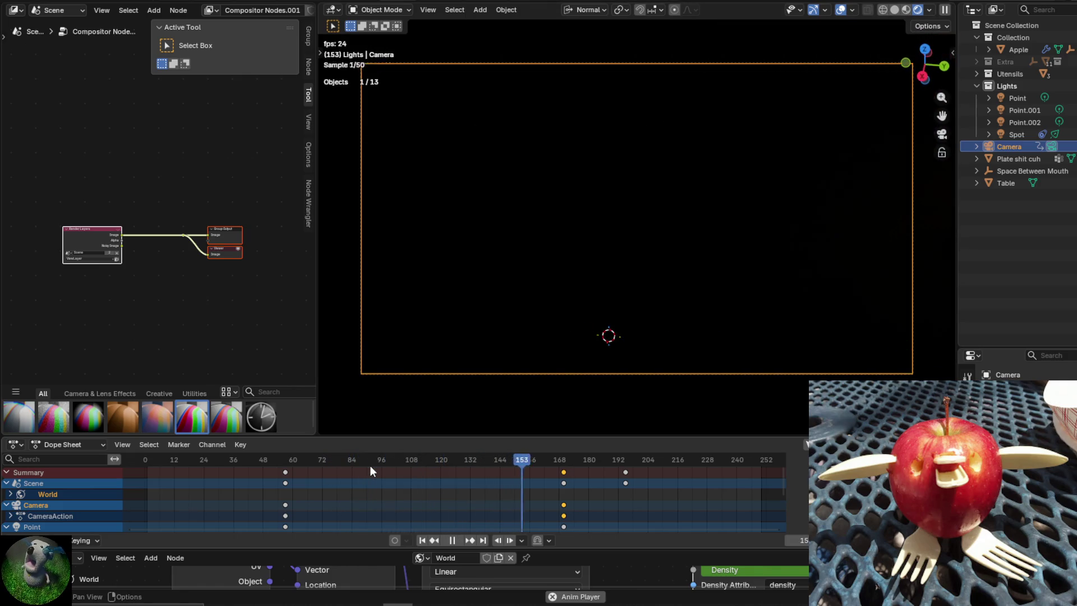
key(space)
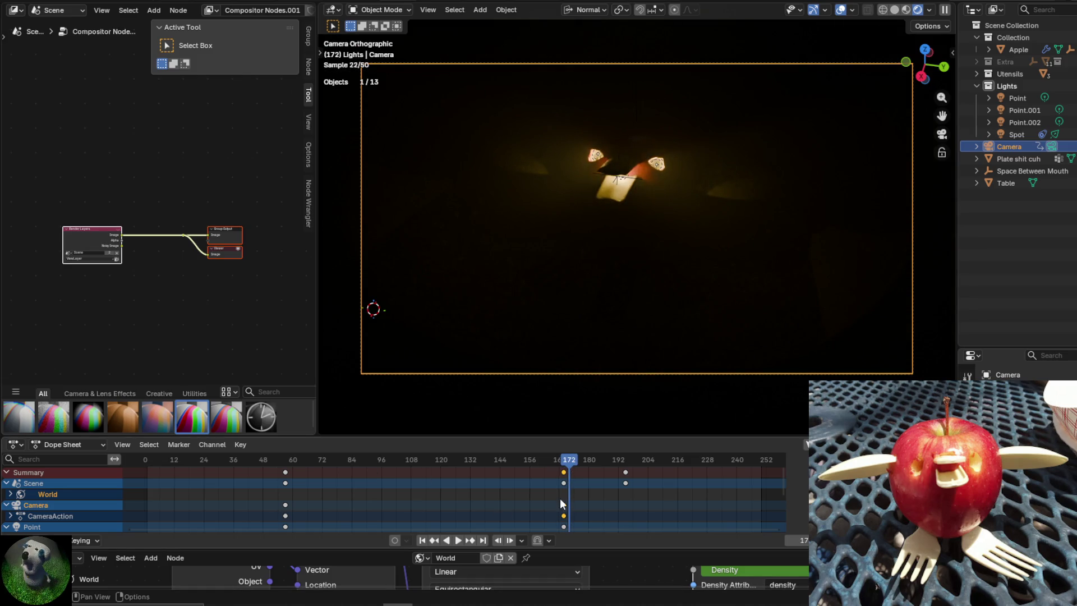
drag(567, 461, 413, 430)
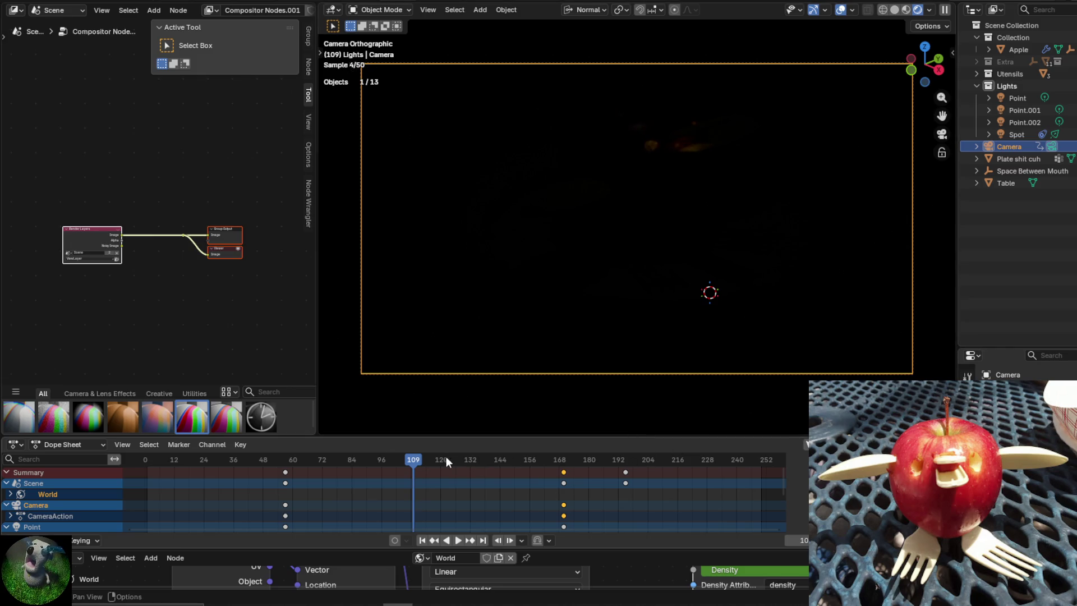
Insert a camera keyframe at frame 109 and play back to check the move.
right_click(488, 341)
click(490, 334)
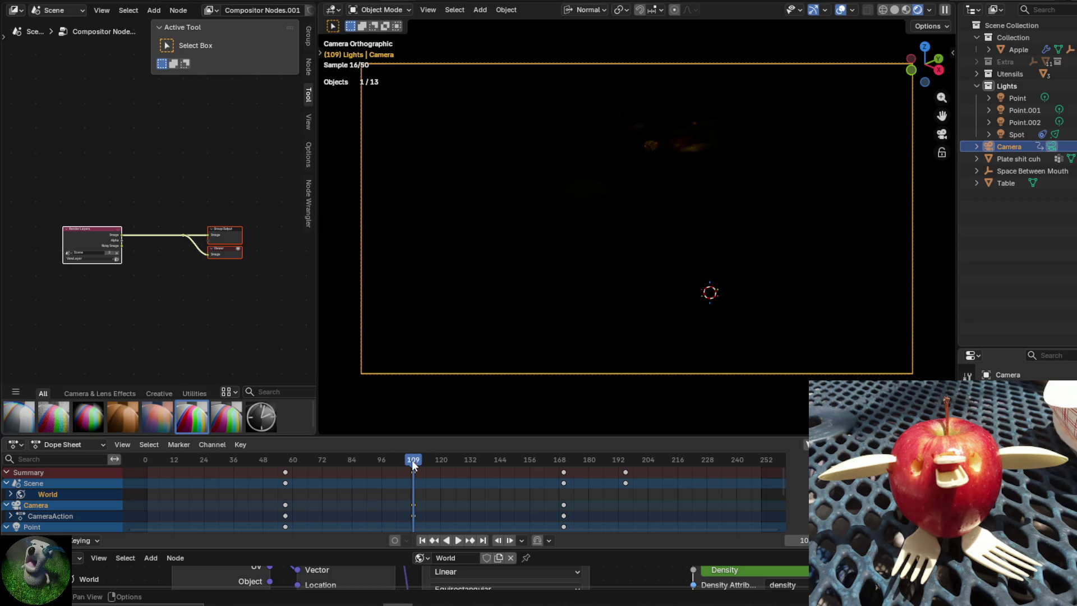
key(shift+ctrl+space)
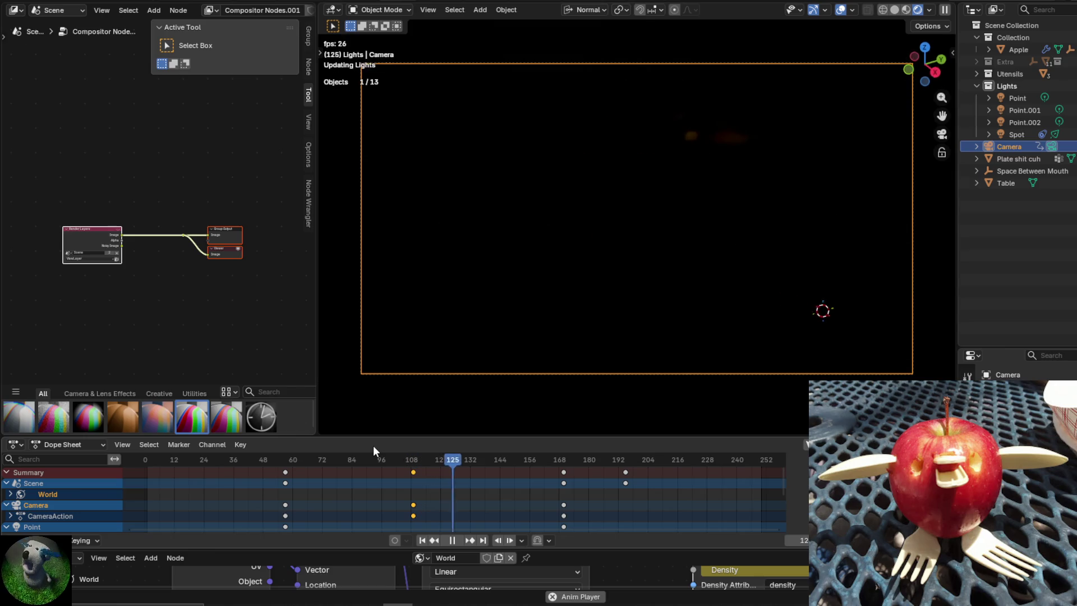
key(space)
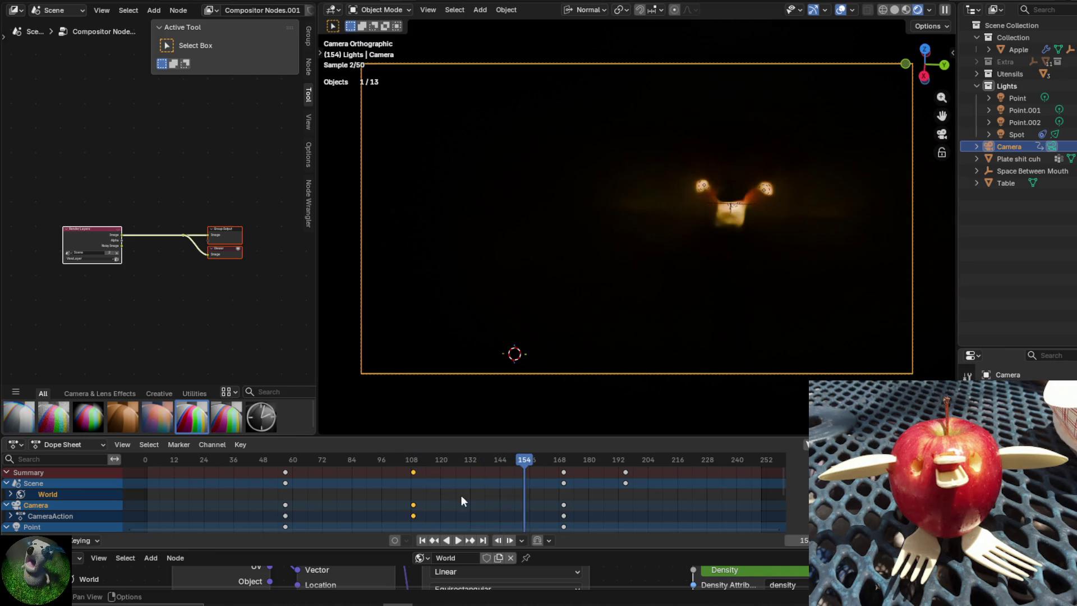
At frame 141, re-aim the camera at the Apple object, key it, then play.
drag(521, 465, 493, 465)
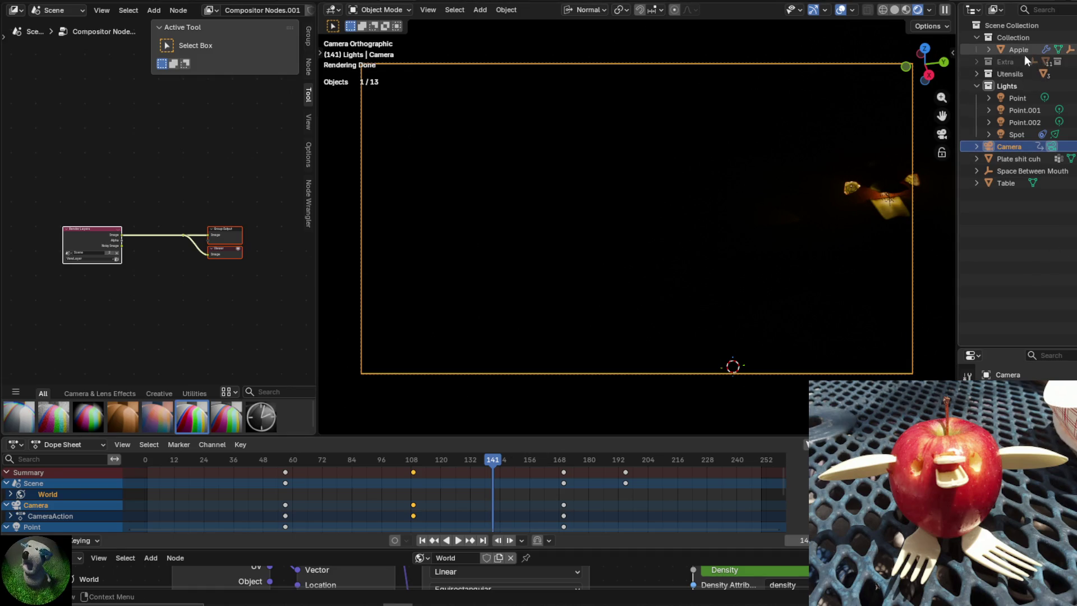
right_click(808, 442)
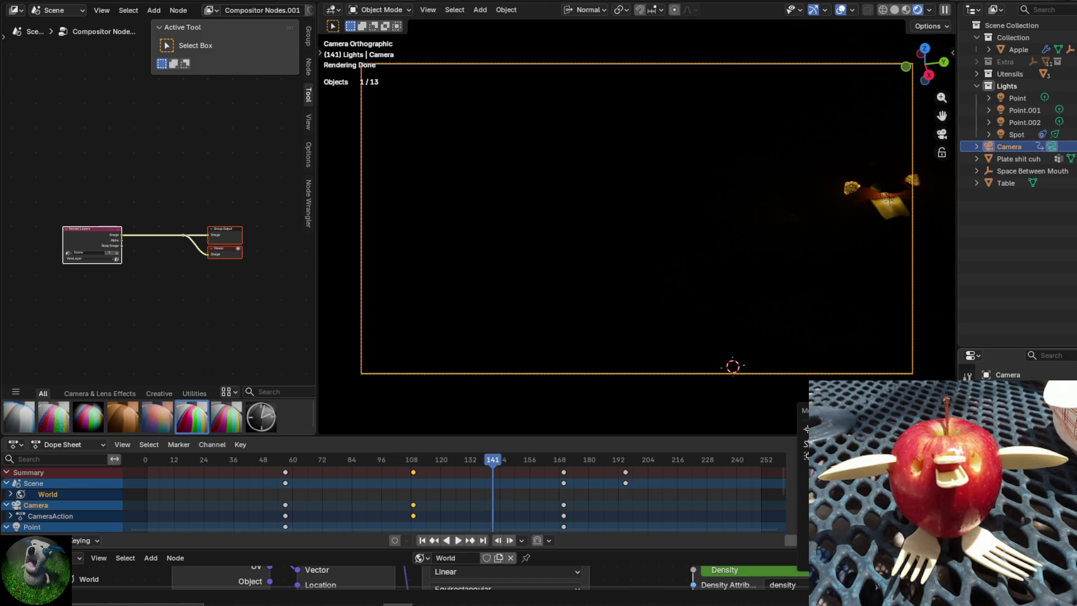
click(808, 444)
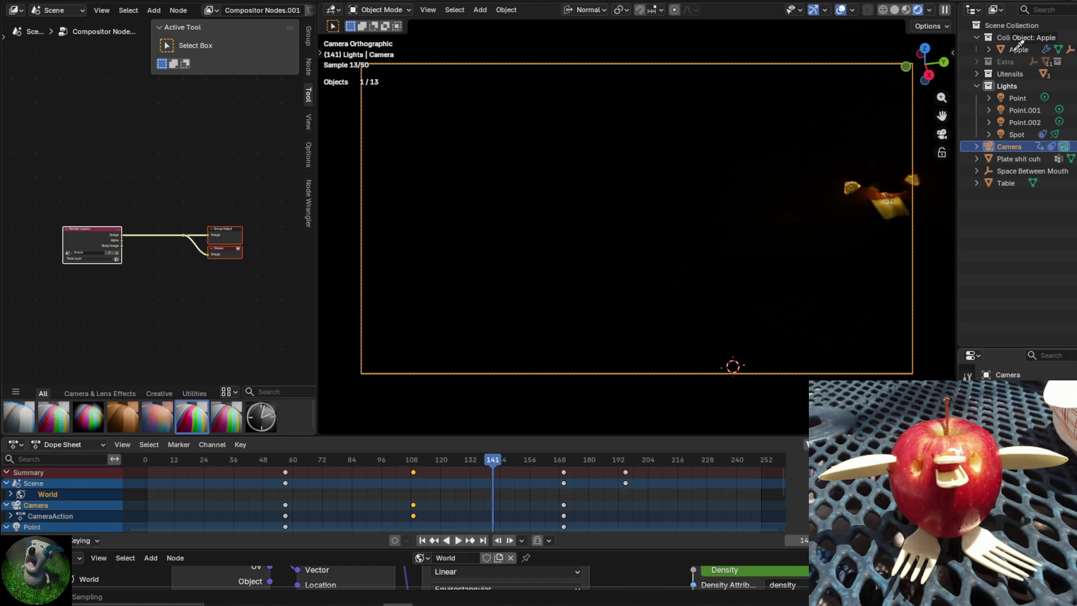
drag(1019, 45, 847, 264)
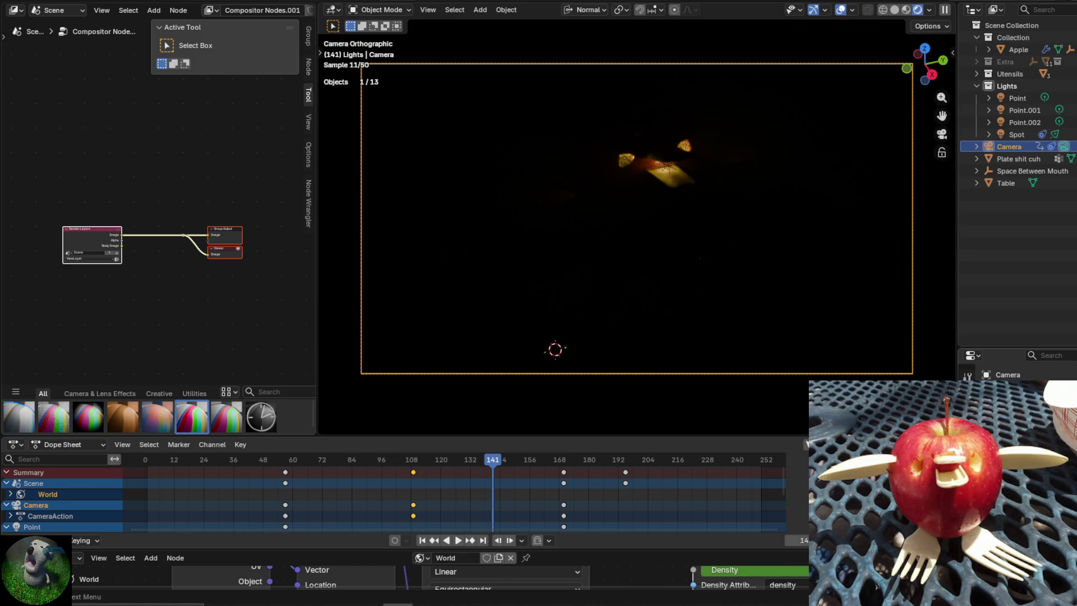
right_click(823, 201)
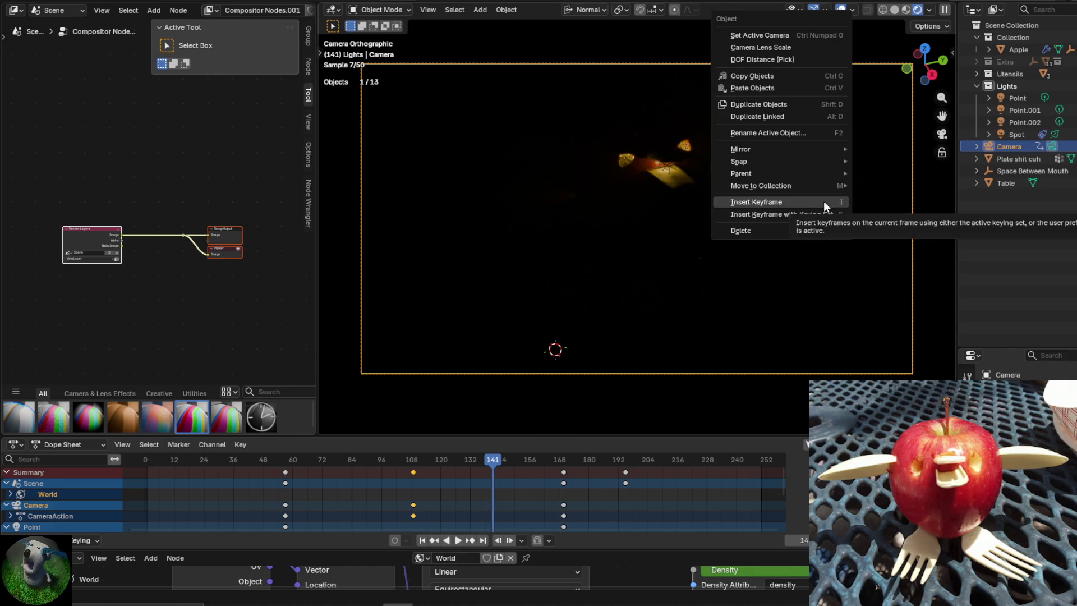
click(824, 201)
key(space)
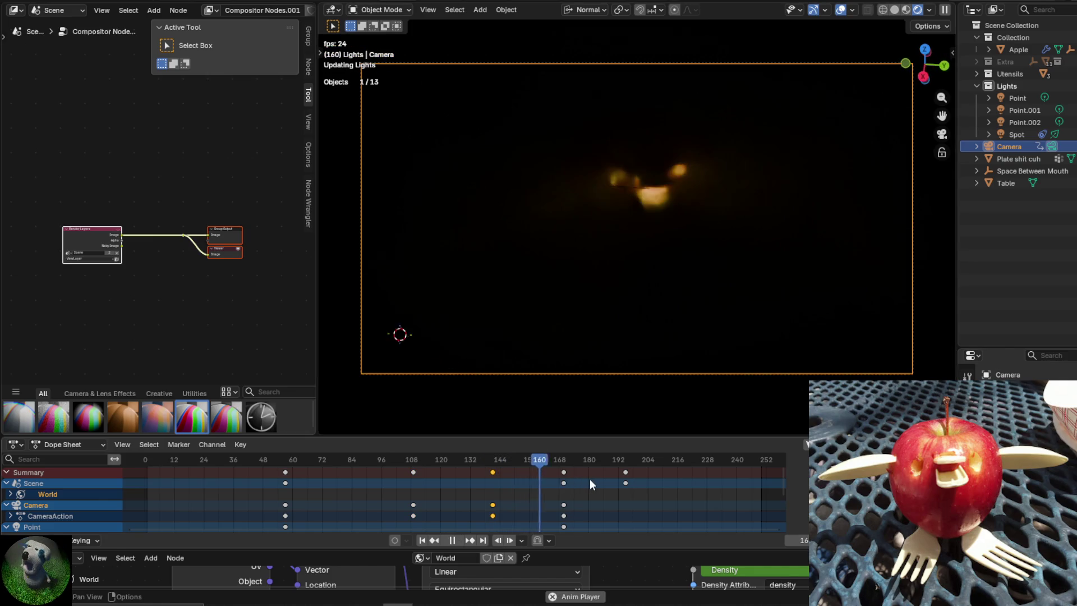
drag(457, 460, 294, 468)
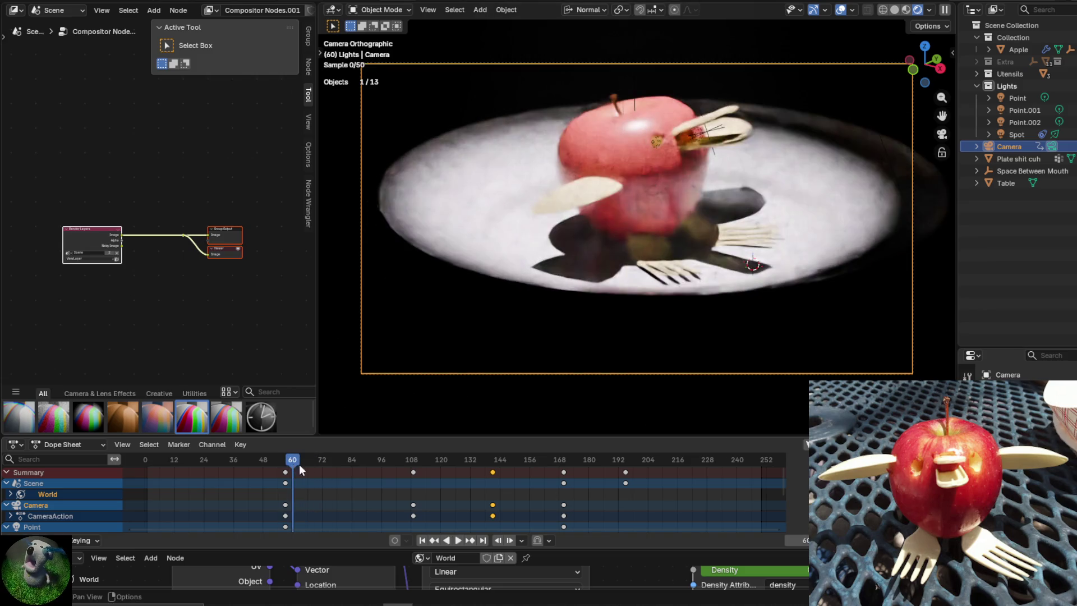
Play and step through the camera move out to frame 225, then scrub back.
key(space)
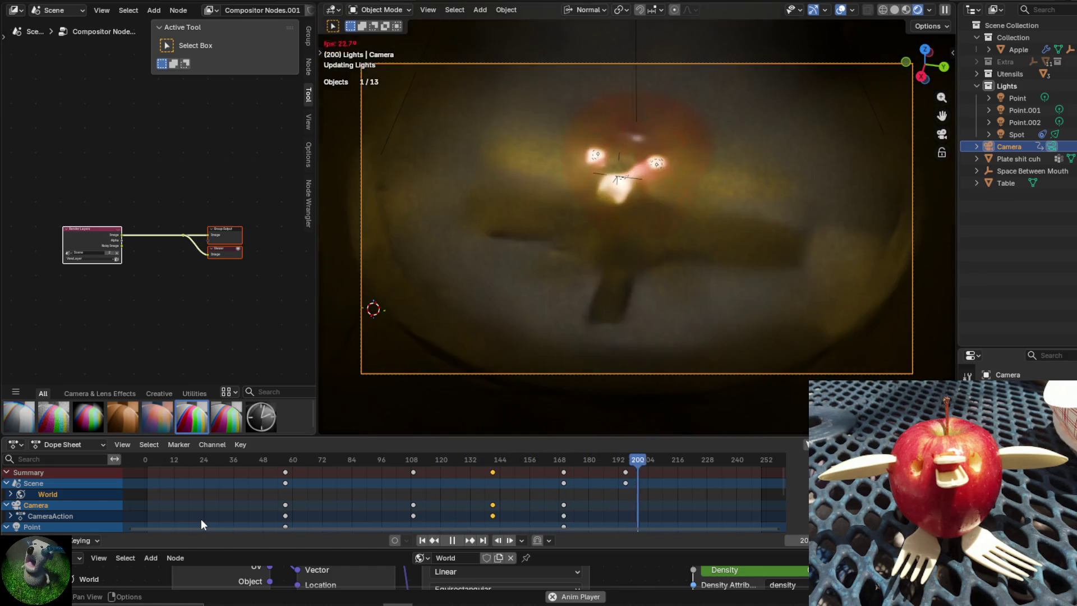
key(space)
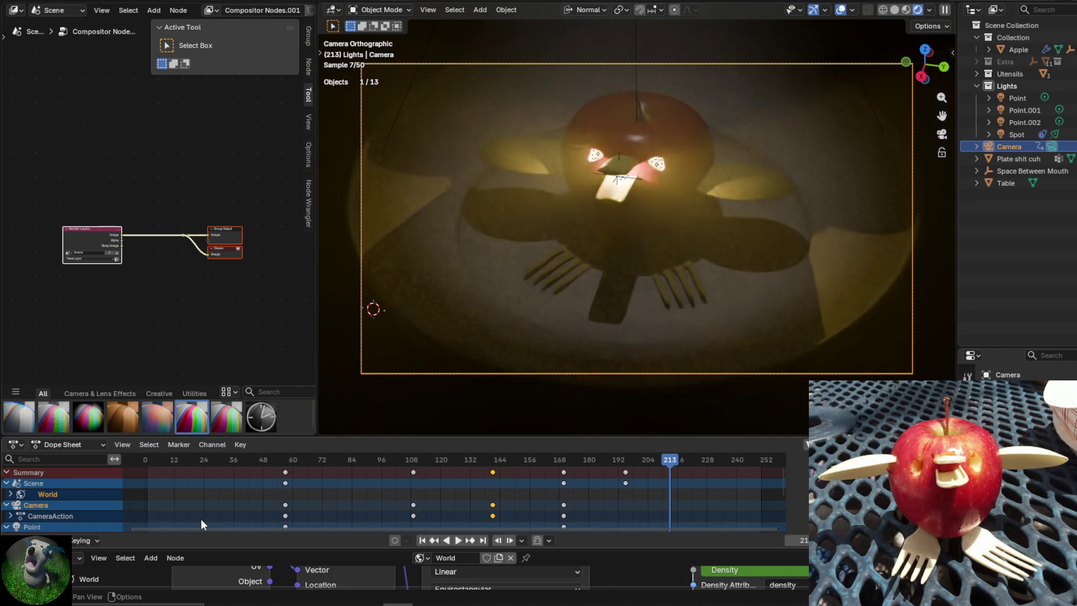
key(space)
key(space)
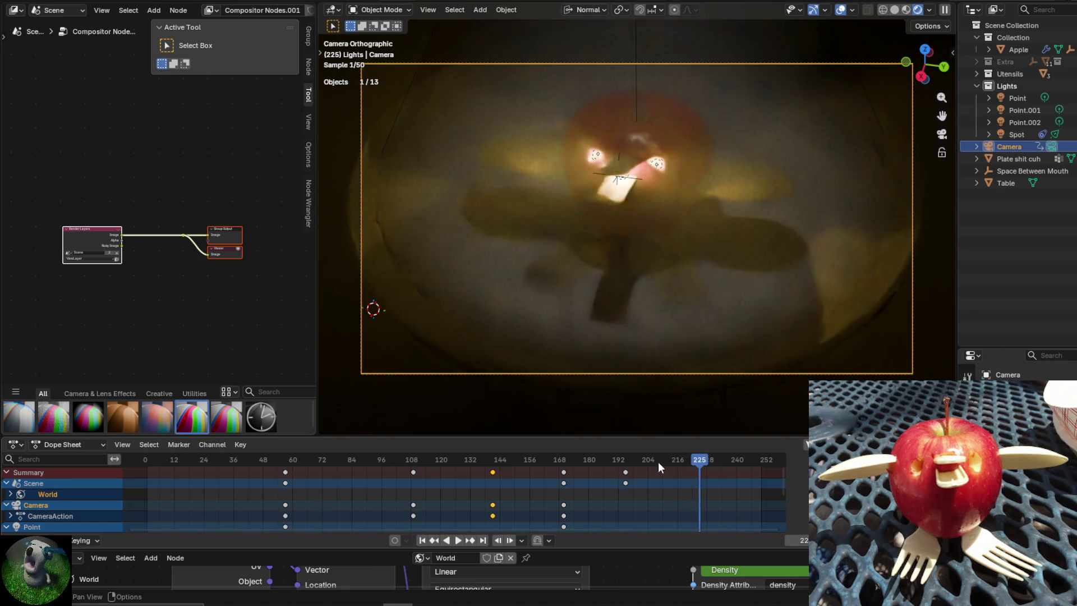
mouse_move(697, 461)
mouse_down()
mouse_move(470, 461)
mouse_move(623, 466)
mouse_up()
key(space)
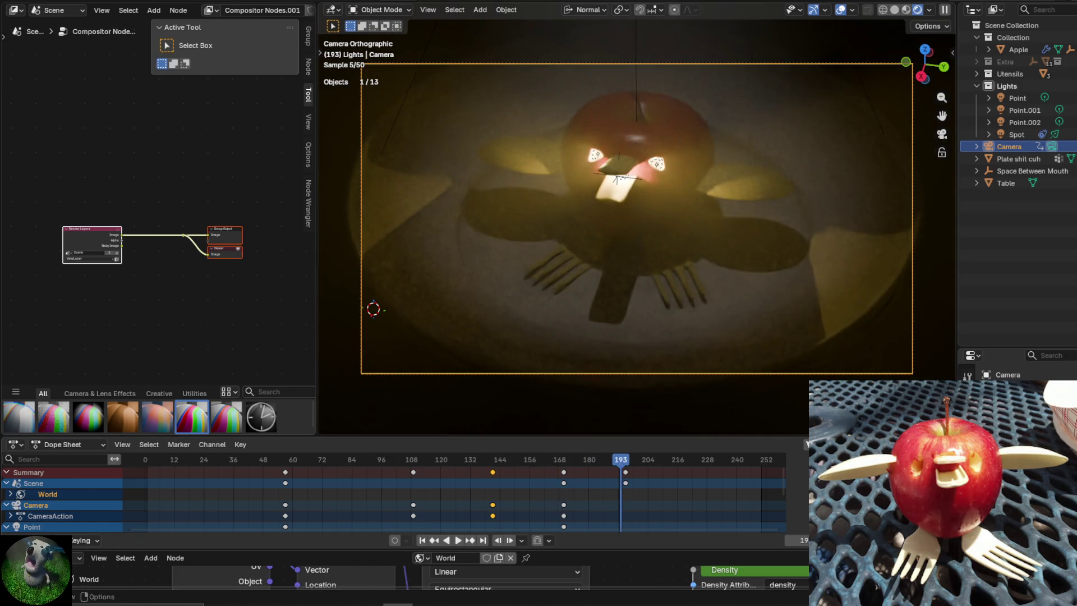
middle_drag(561, 225, 631, 208)
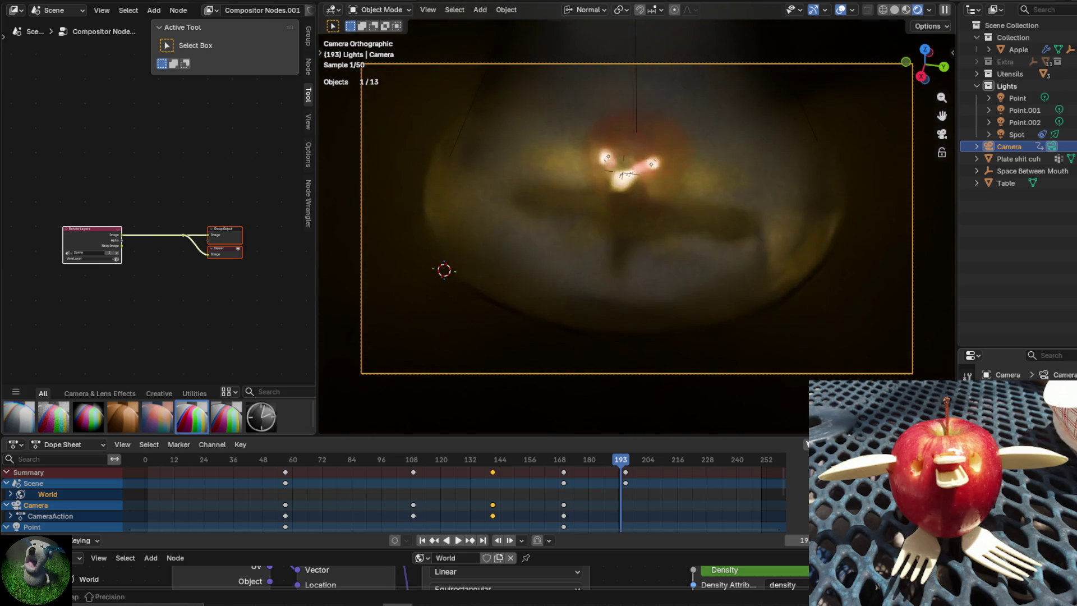
drag(635, 461, 173, 479)
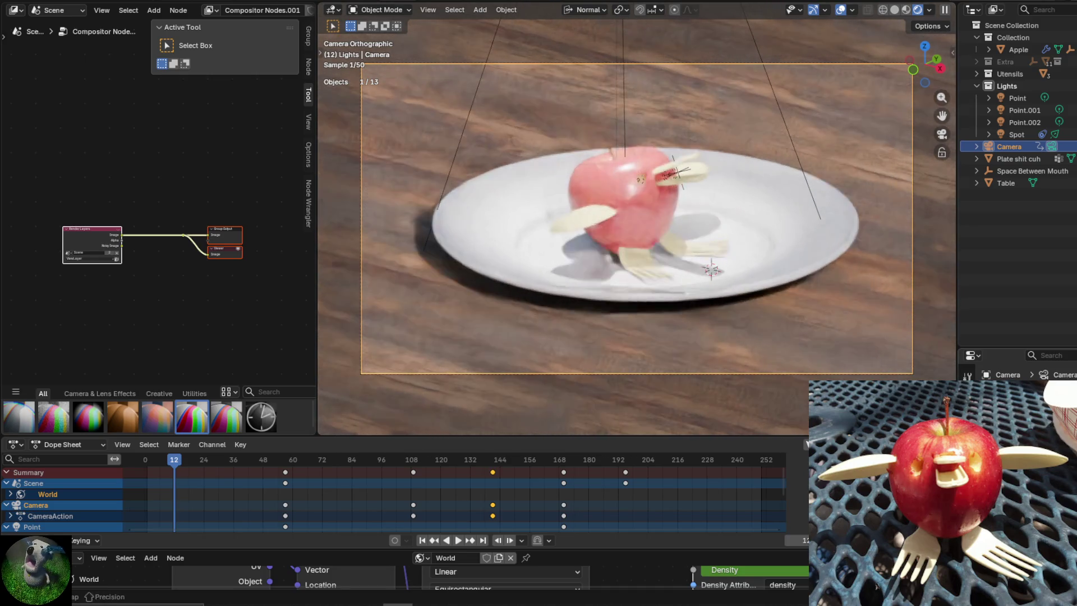
Scrub forward to the dark later frames, replay from frame 57, and open the Editor Type list.
key(Return)
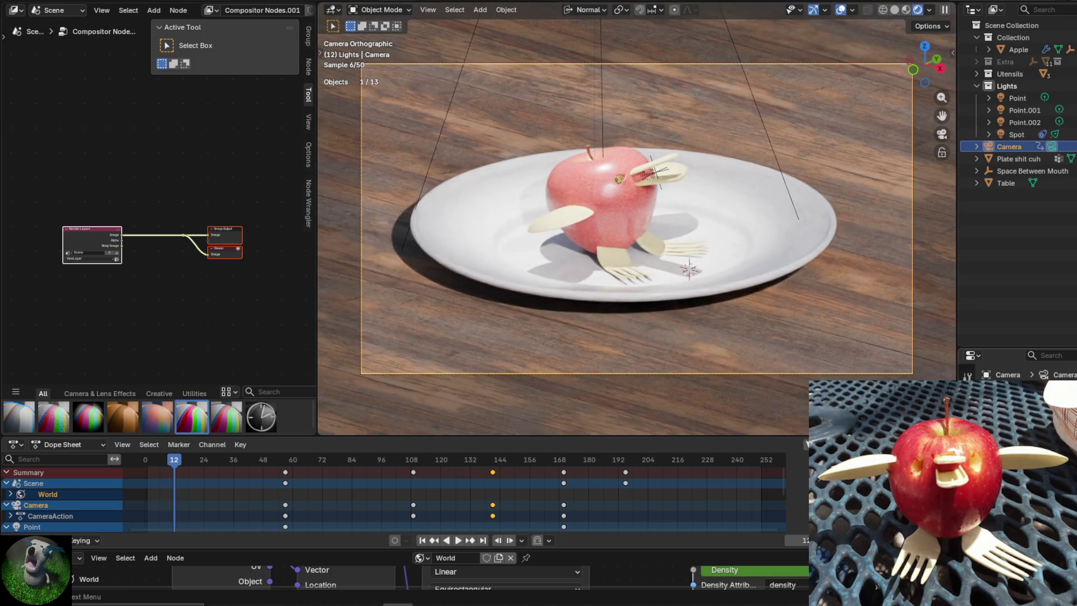
drag(170, 462, 624, 465)
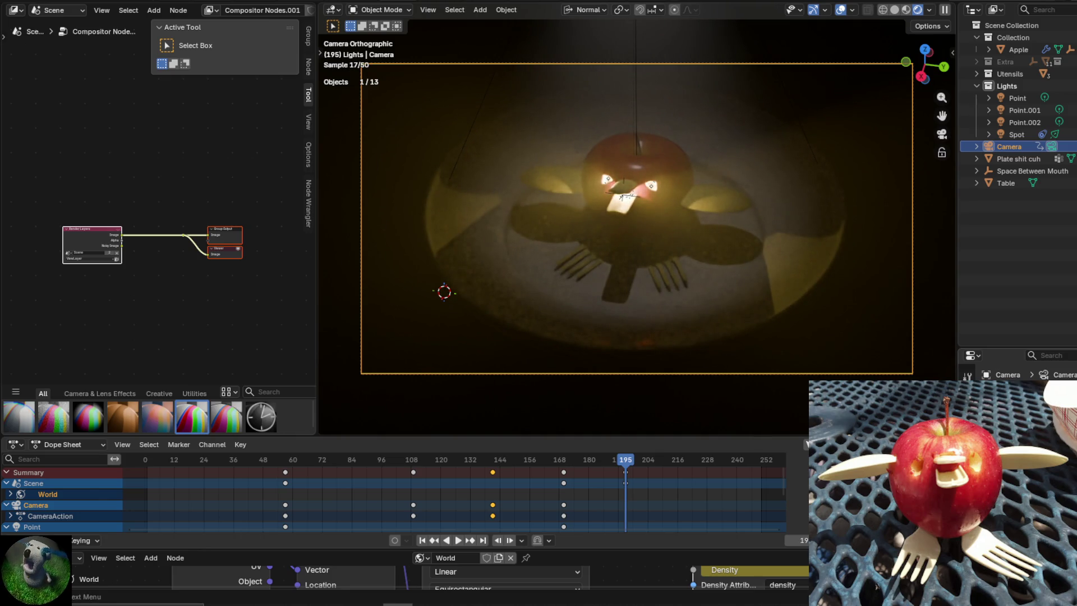
mouse_move(614, 456)
mouse_down()
mouse_move(567, 471)
mouse_move(180, 466)
mouse_up()
key(space)
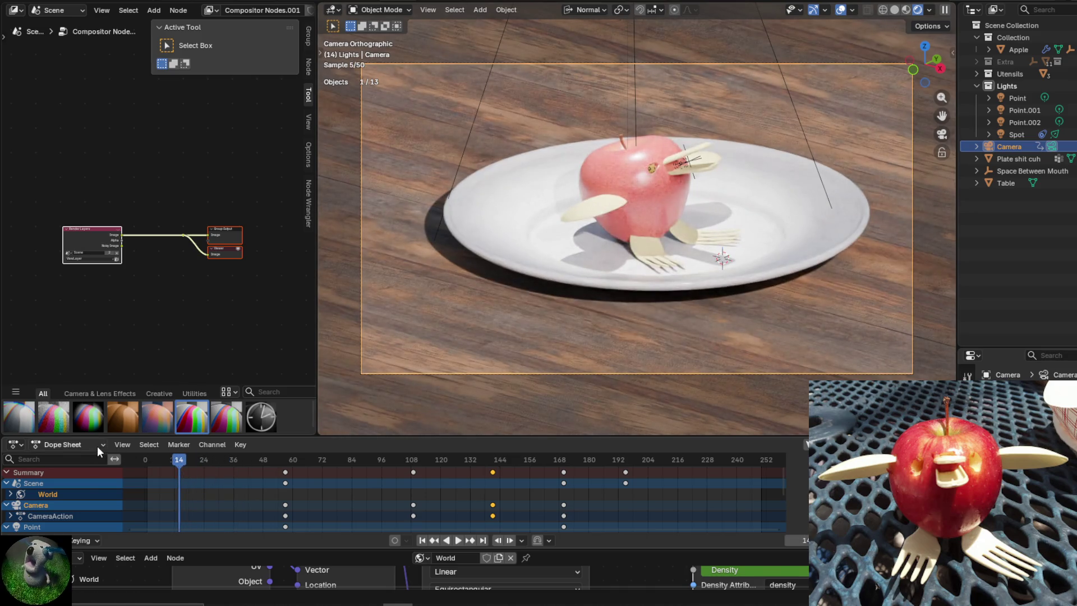
click(96, 446)
click(15, 444)
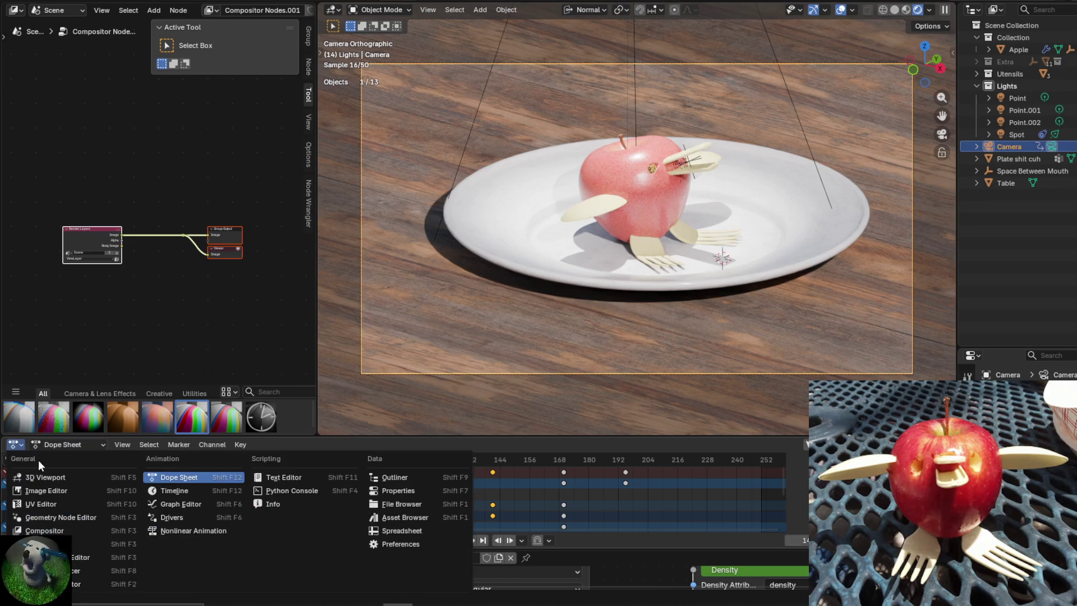
Switch the Dope Sheet to the Graph Editor and enlarge it around the camera curves.
click(186, 506)
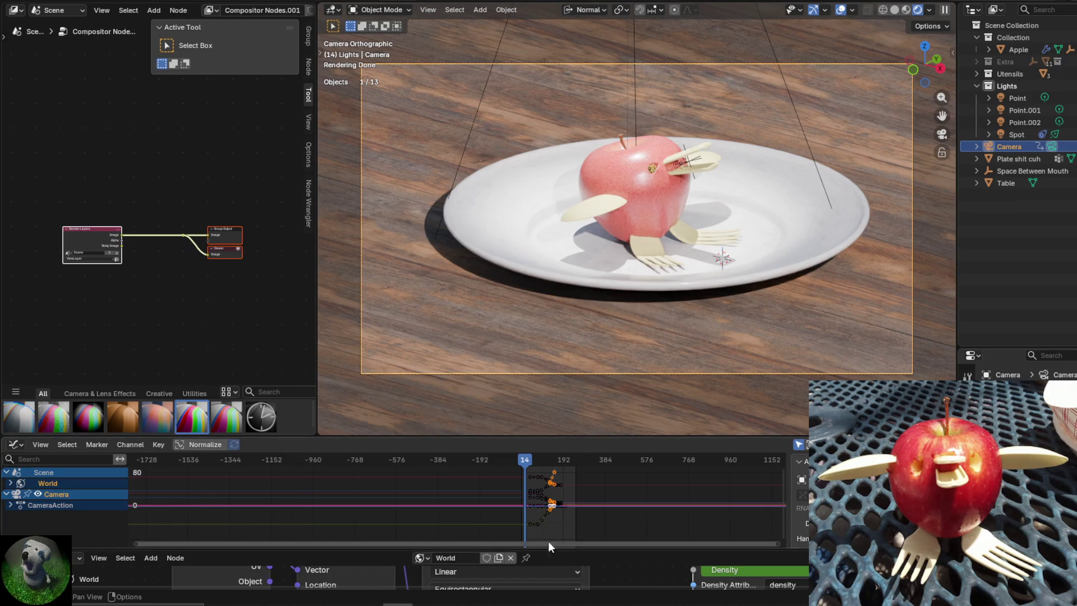
scroll(567, 513, up, 3)
middle_drag(648, 523, 576, 497)
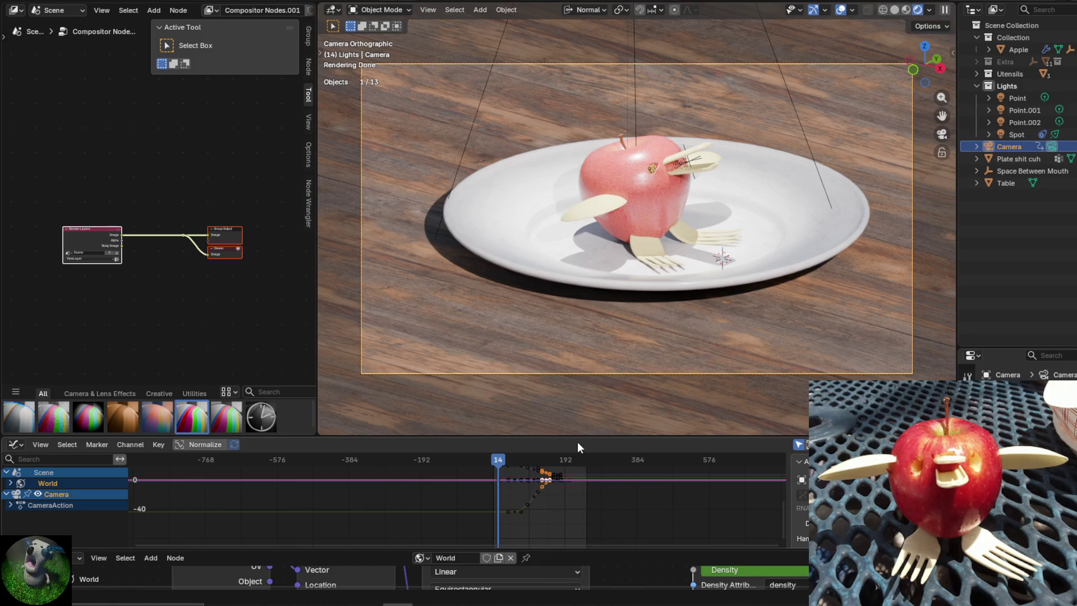
drag(577, 437, 577, 295)
mouse_move(655, 403)
middle_down()
mouse_move(634, 388)
mouse_move(515, 500)
middle_up()
scroll(515, 501, up, 2)
middle_drag(487, 387, 512, 344)
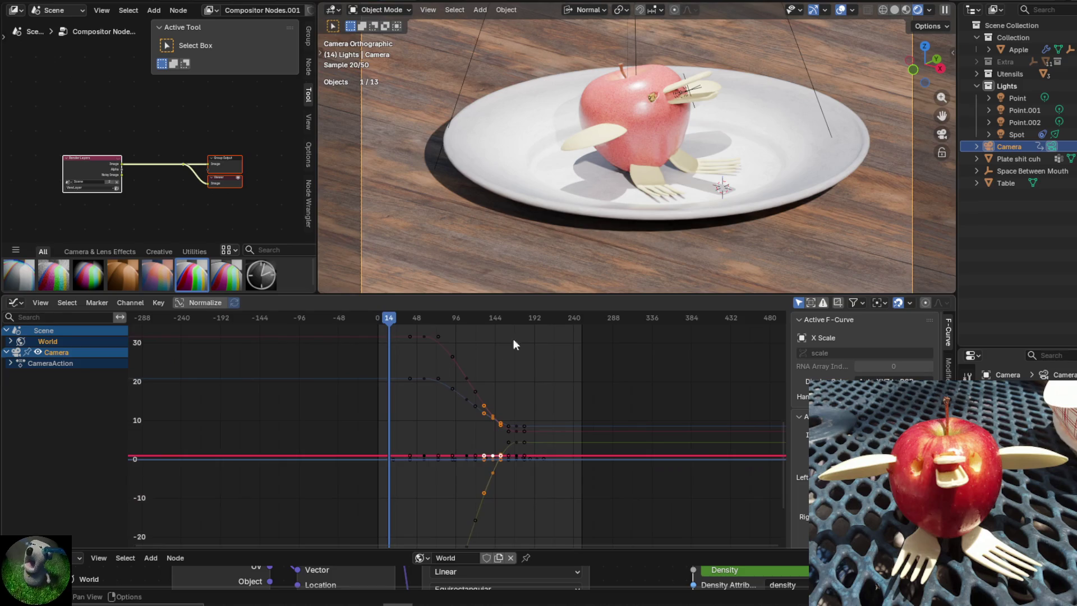
Rotate the selected keys, then deselect all and zoom out to see every curve.
key(r)
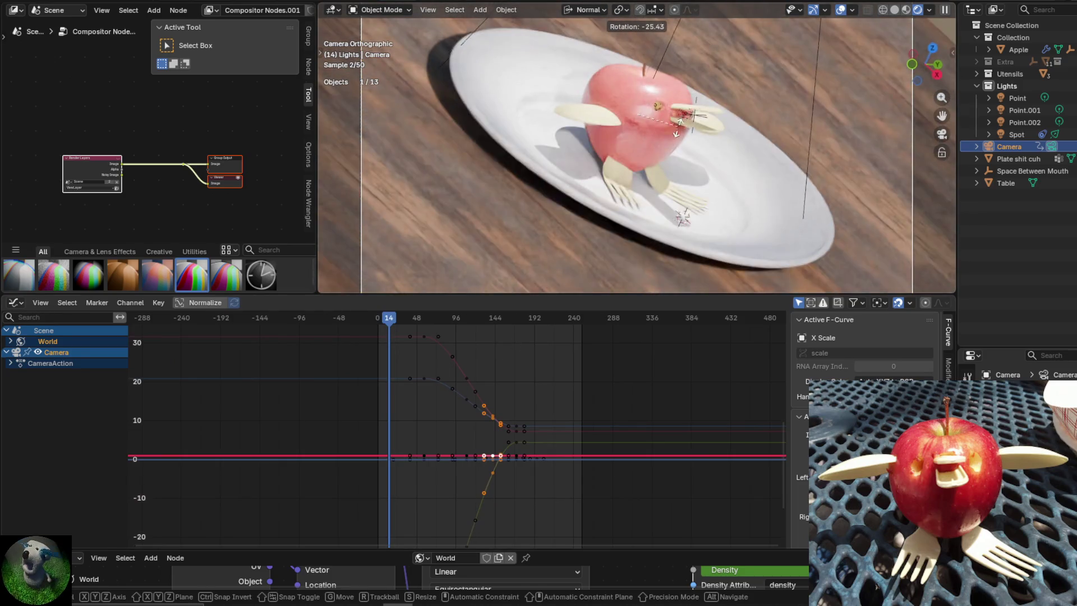
click(678, 143)
click(580, 354)
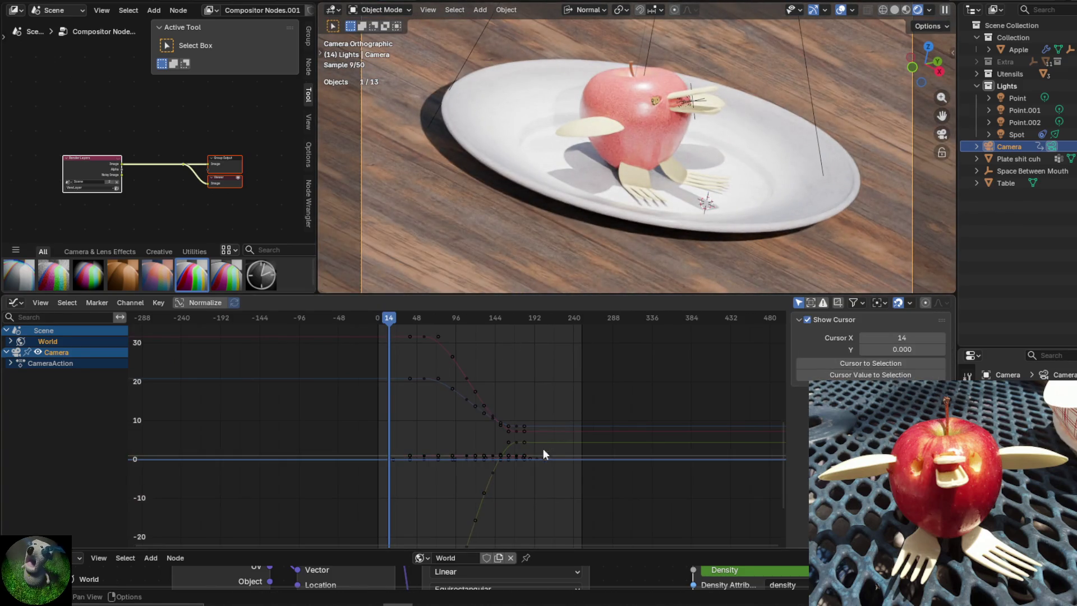
scroll(540, 450, down, 4)
ctrl+middle_drag(533, 435, 517, 500)
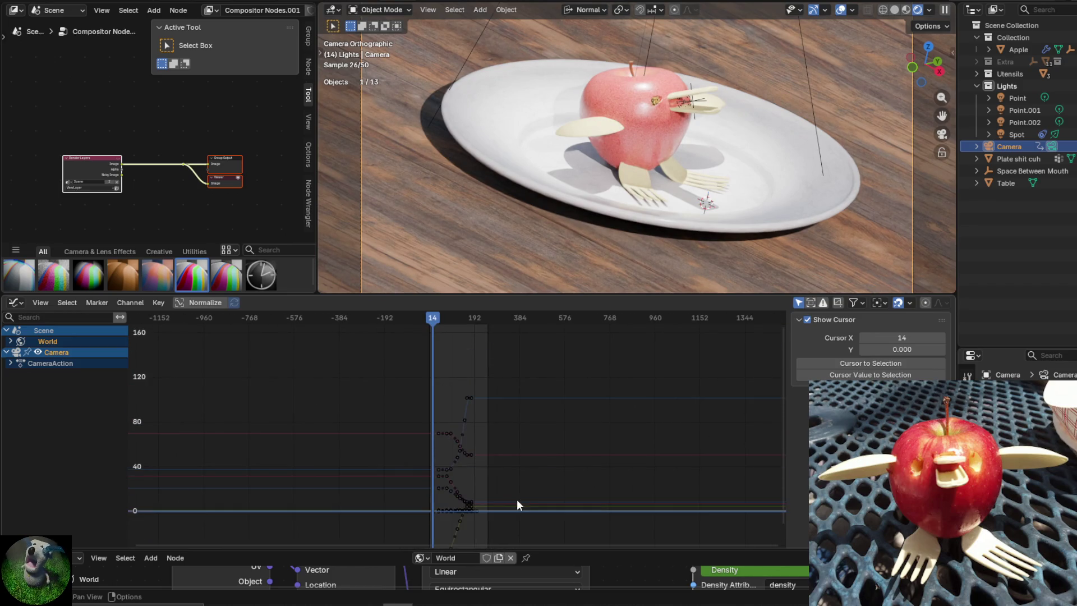
Select the X Scale curve, zoom in on its keys, and open the Add Modifier list.
click(517, 490)
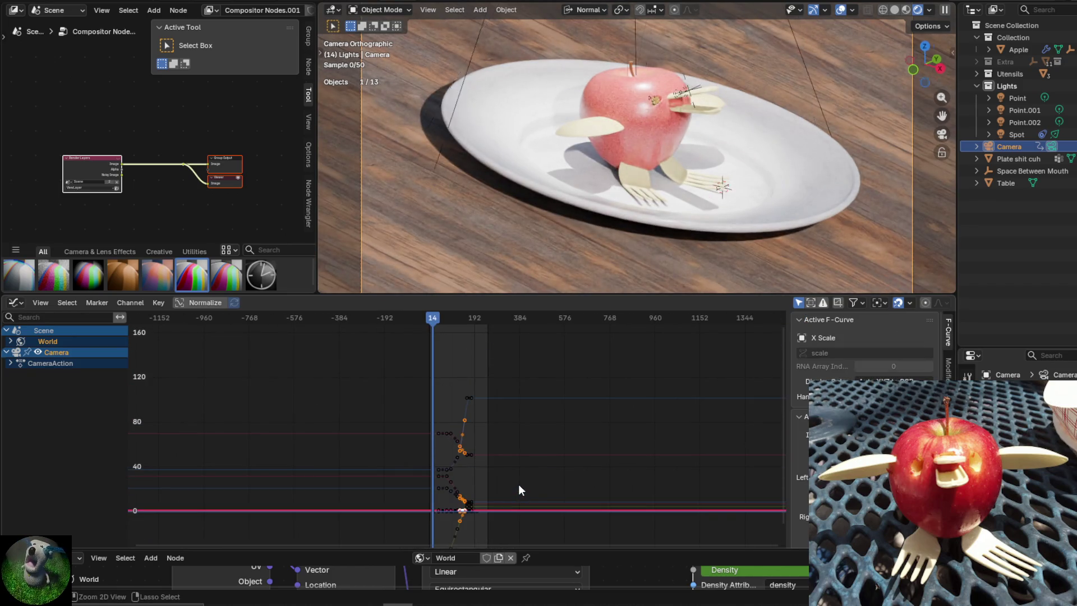
scroll(520, 478, up, 5)
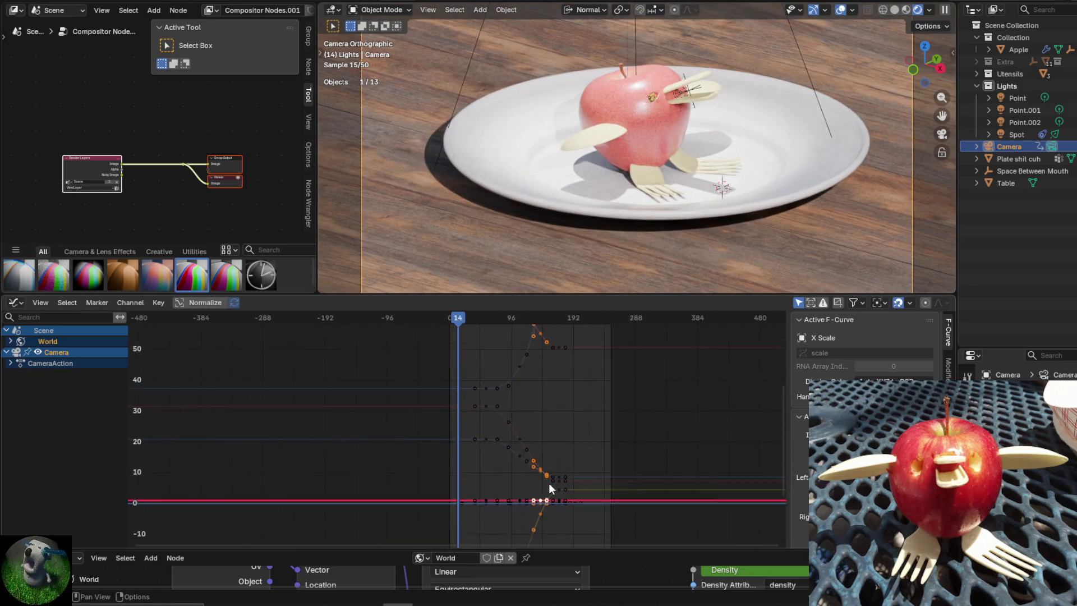
scroll(504, 359, up, 4)
mouse_move(535, 385)
ctrl+middle_down()
mouse_move(516, 466)
mouse_move(245, 407)
ctrl+middle_up()
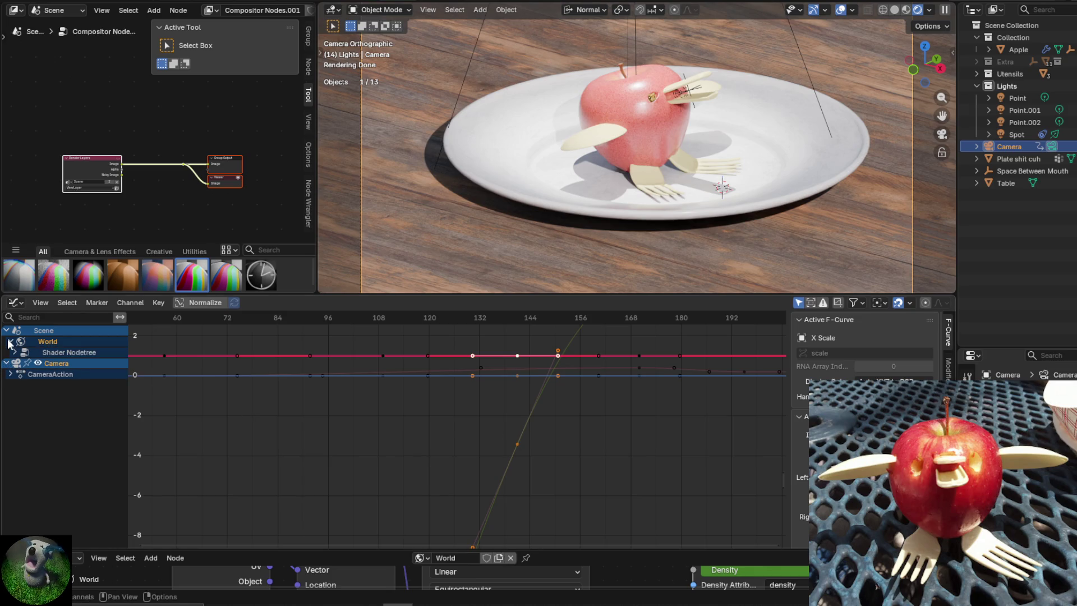
scroll(864, 359, down, 1)
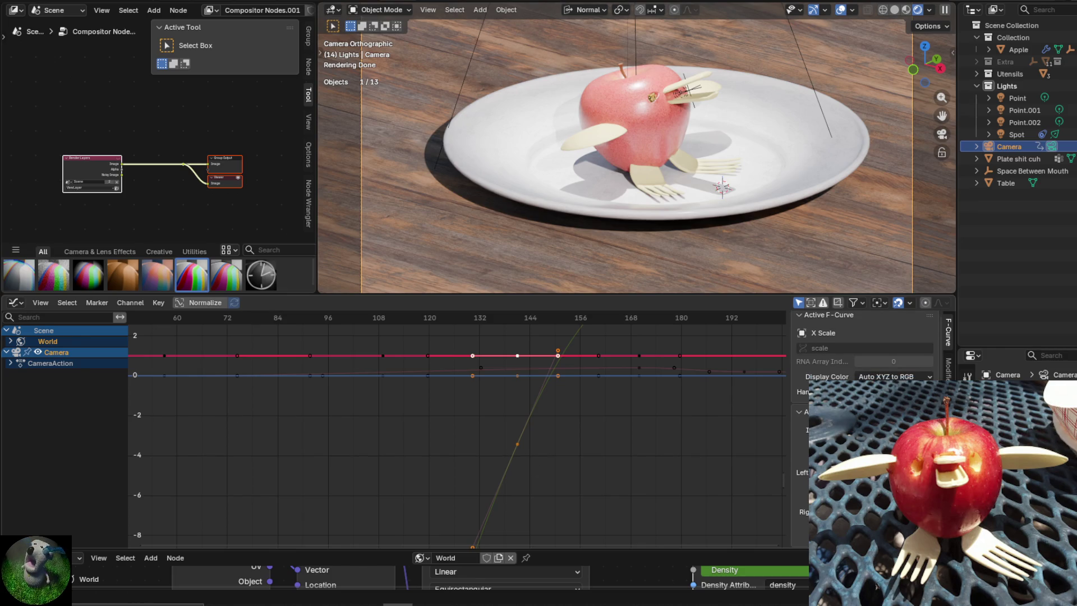
scroll(803, 379, up, 1)
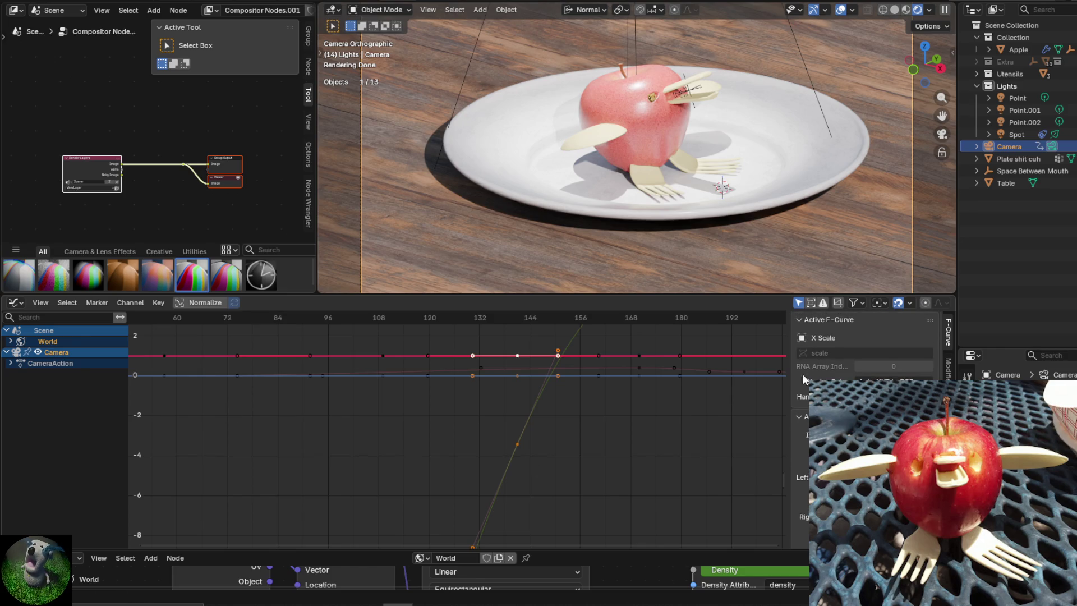
click(947, 368)
click(837, 322)
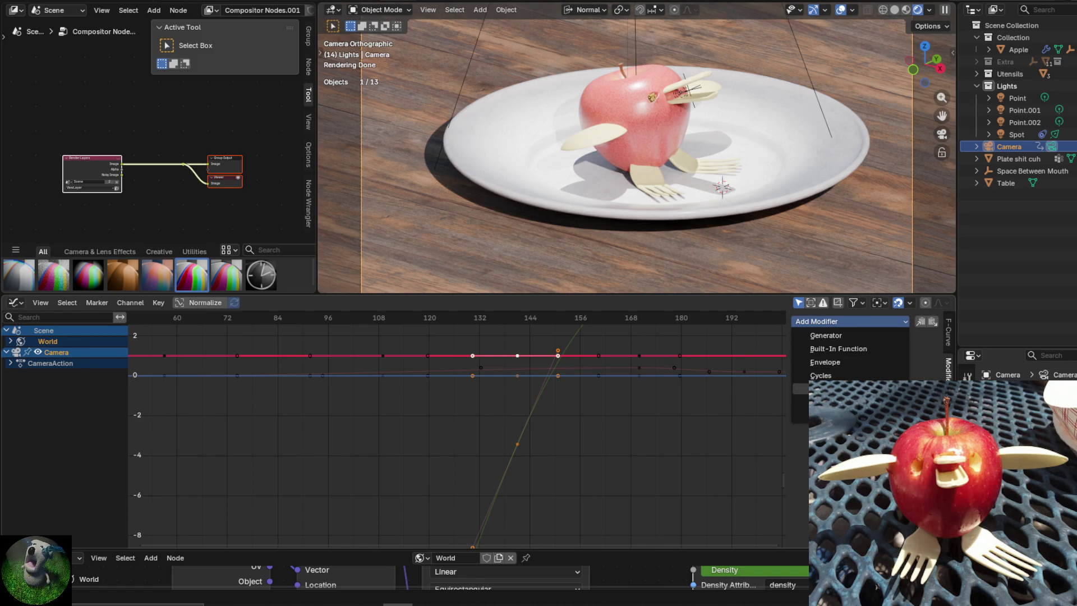
Add a Noise modifier to the X Scale curve, preview the shake, then remove it.
click(824, 389)
mouse_move(608, 410)
middle_down()
mouse_move(575, 430)
mouse_move(550, 467)
middle_up()
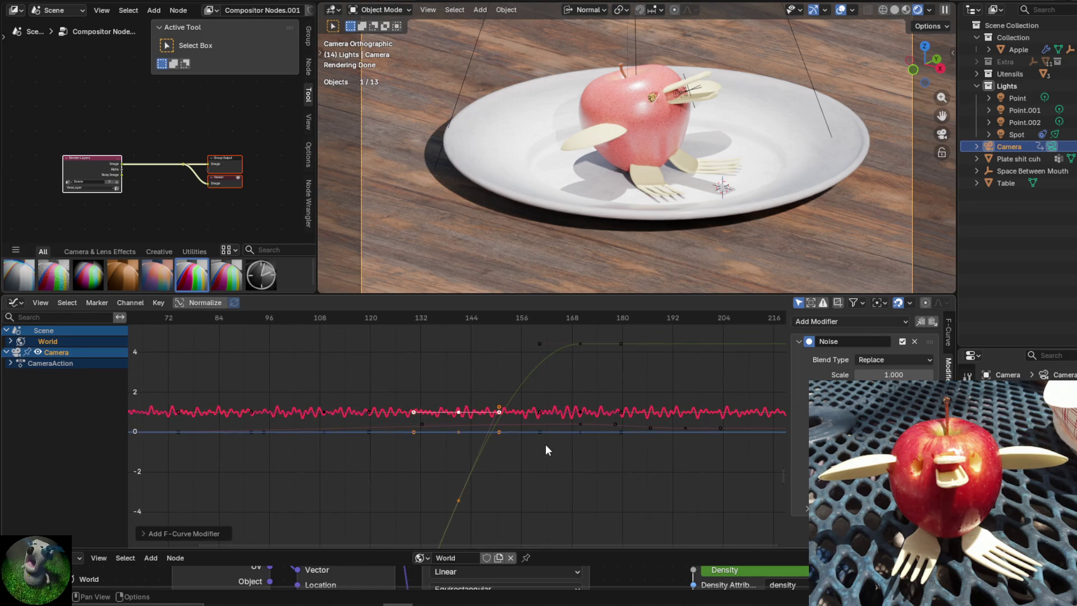
key(space)
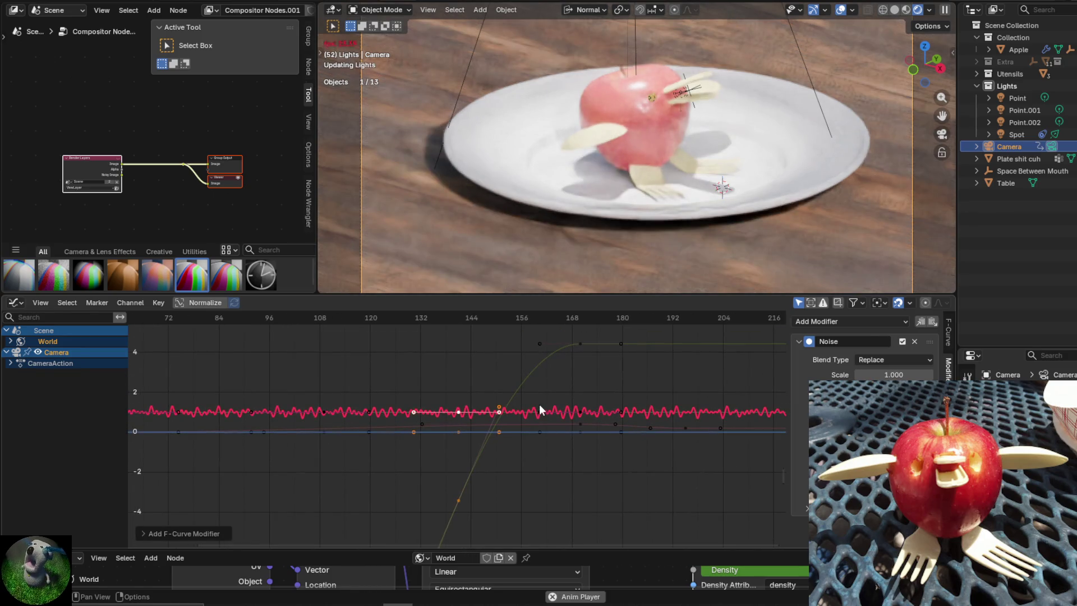
key(space)
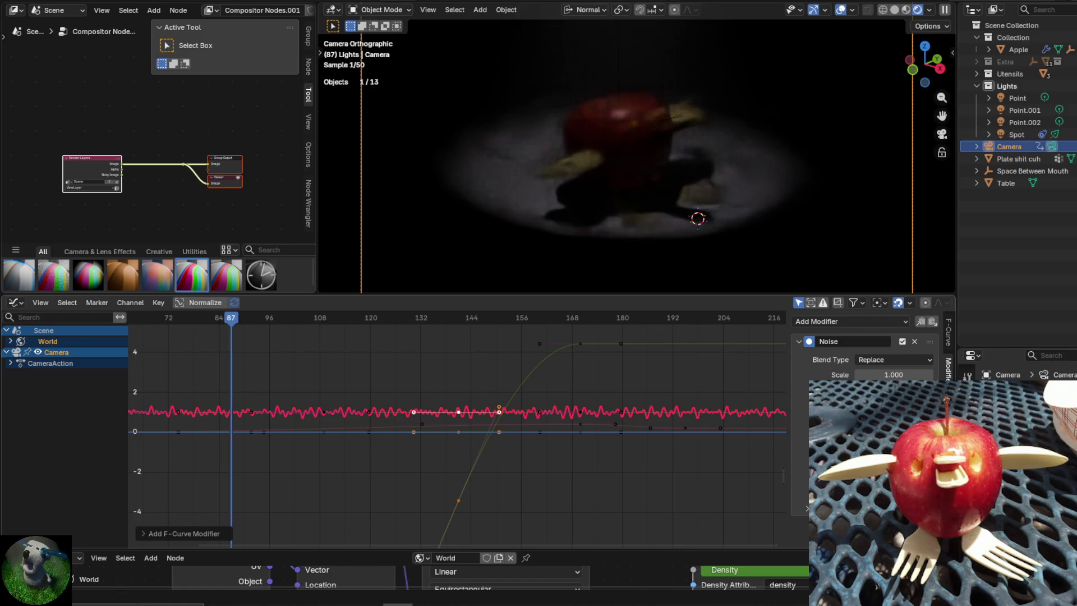
click(916, 341)
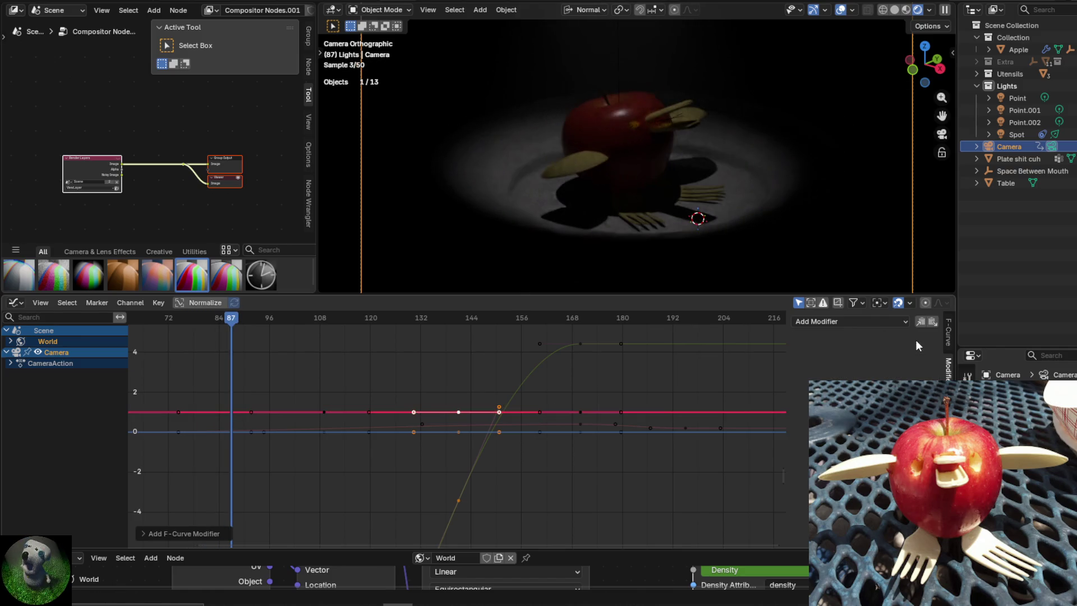
Select the green curve's frame-168 key and rotate its handles to a new angle.
middle_drag(605, 373, 543, 418)
click(513, 388)
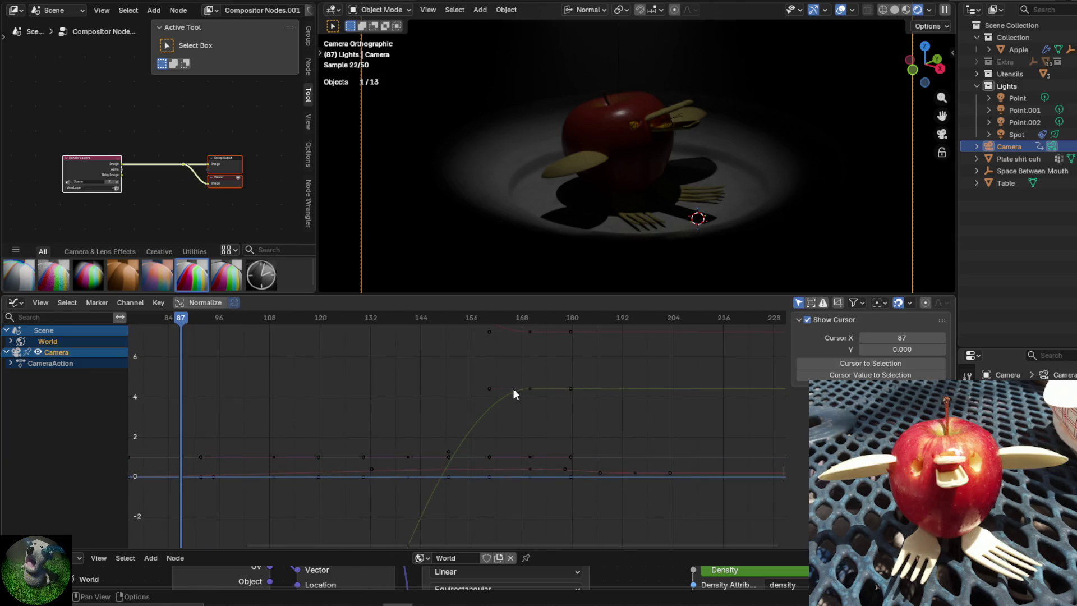
click(531, 388)
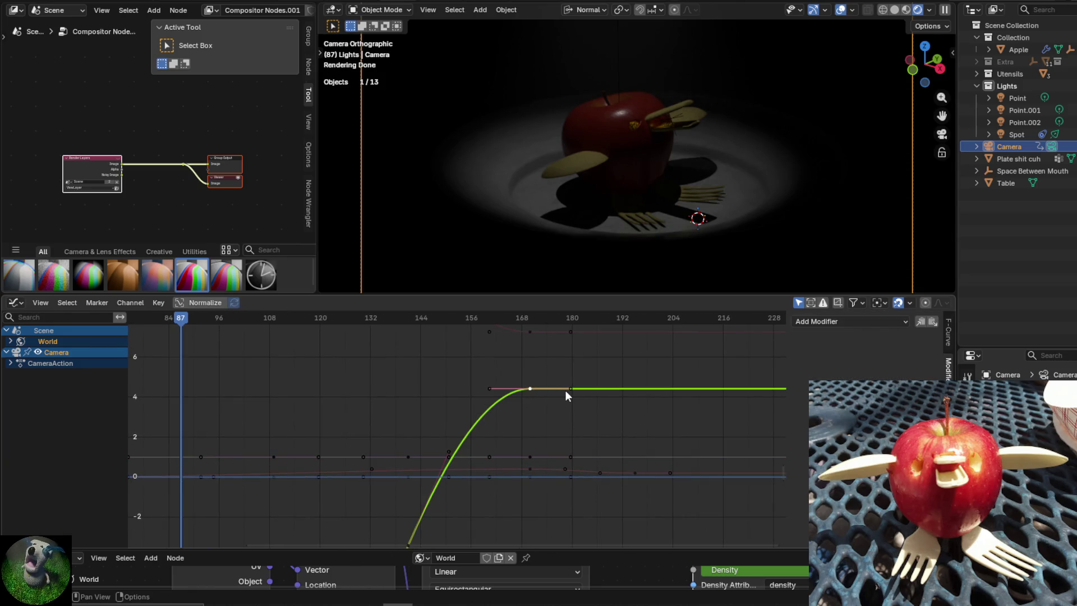
key(r)
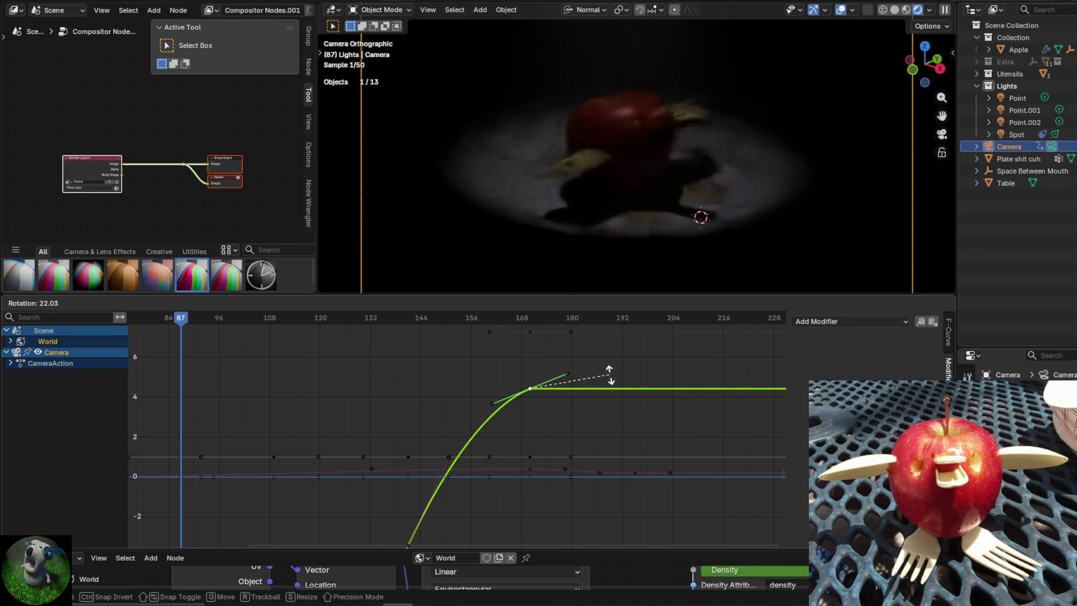
key(Escape)
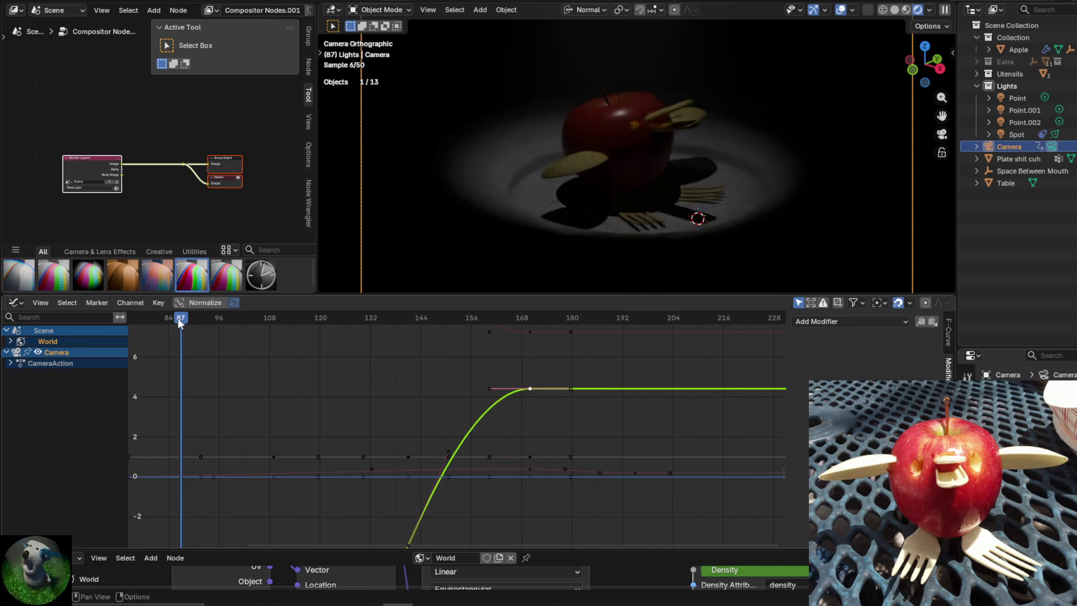
key(shift+ctrl+space)
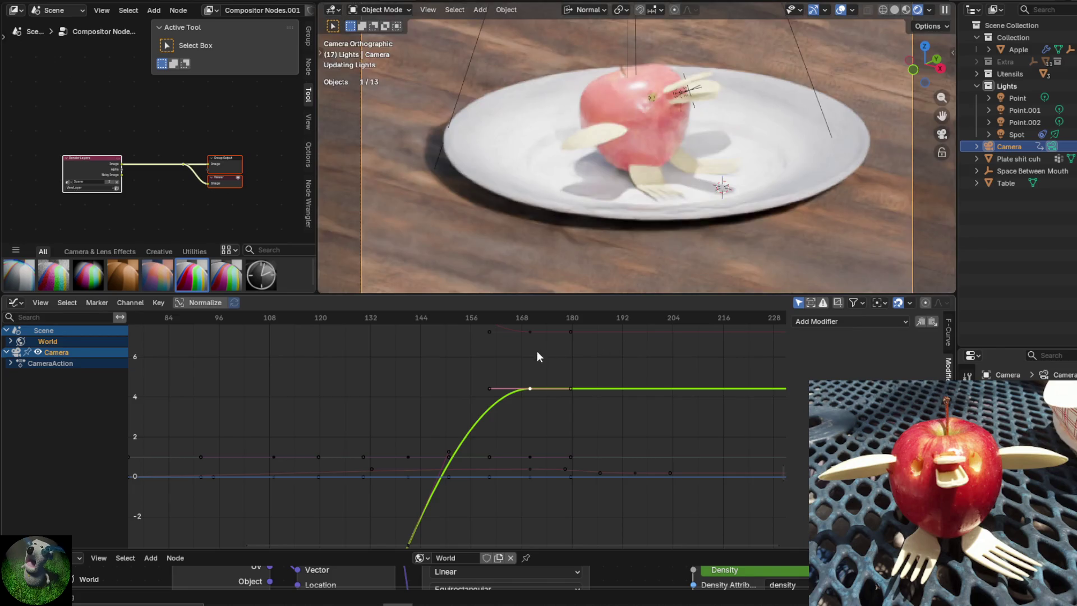
key(r)
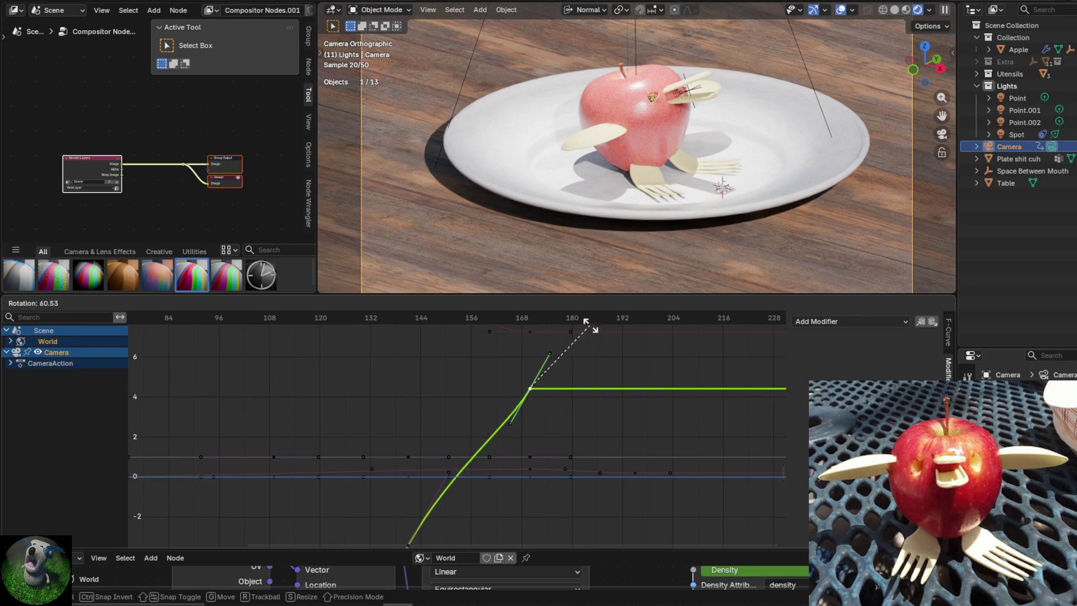
click(586, 383)
mouse_move(533, 431)
middle_down()
mouse_move(439, 475)
mouse_move(525, 397)
mouse_move(618, 404)
mouse_move(488, 424)
middle_up()
Select the key where the green curve leaves its flat section and re-angle its handles.
scroll(488, 424, up, 1)
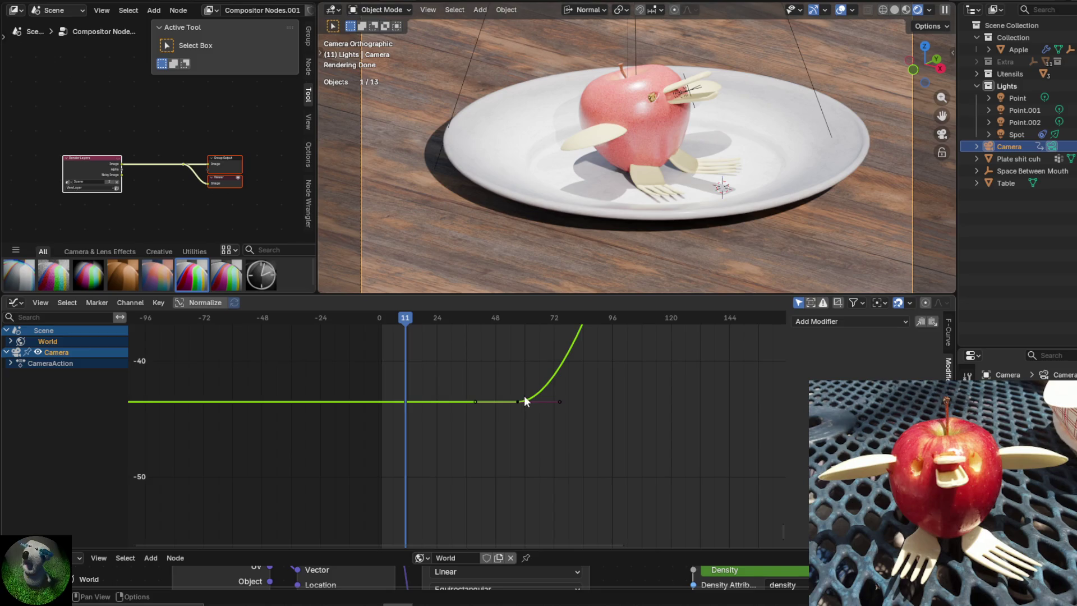
click(520, 395)
click(516, 400)
key(r)
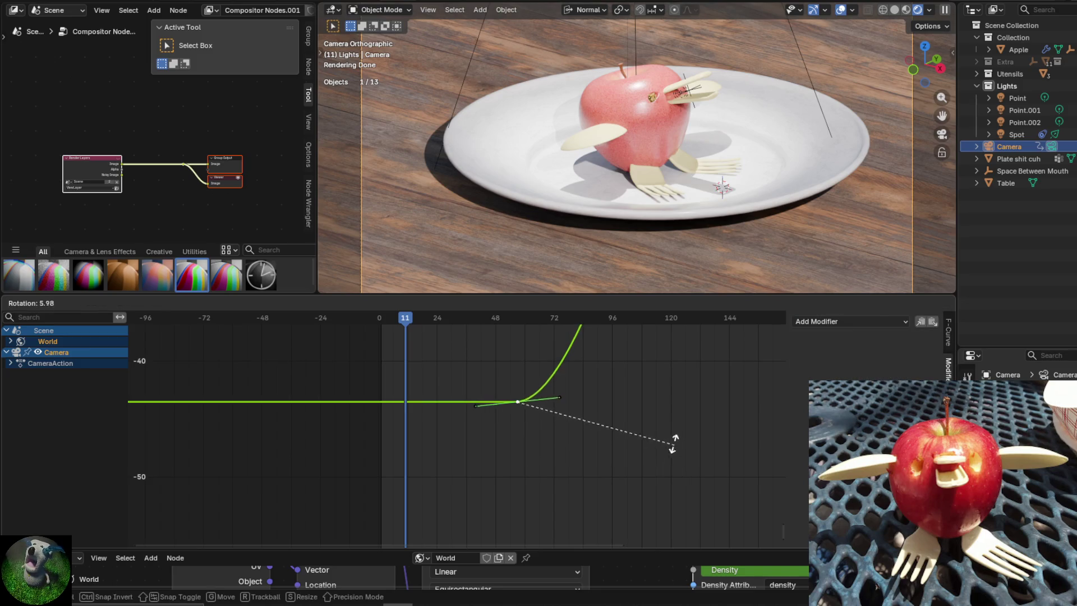
click(654, 426)
Move that key about 42 frames earlier in the timeline.
key(g)
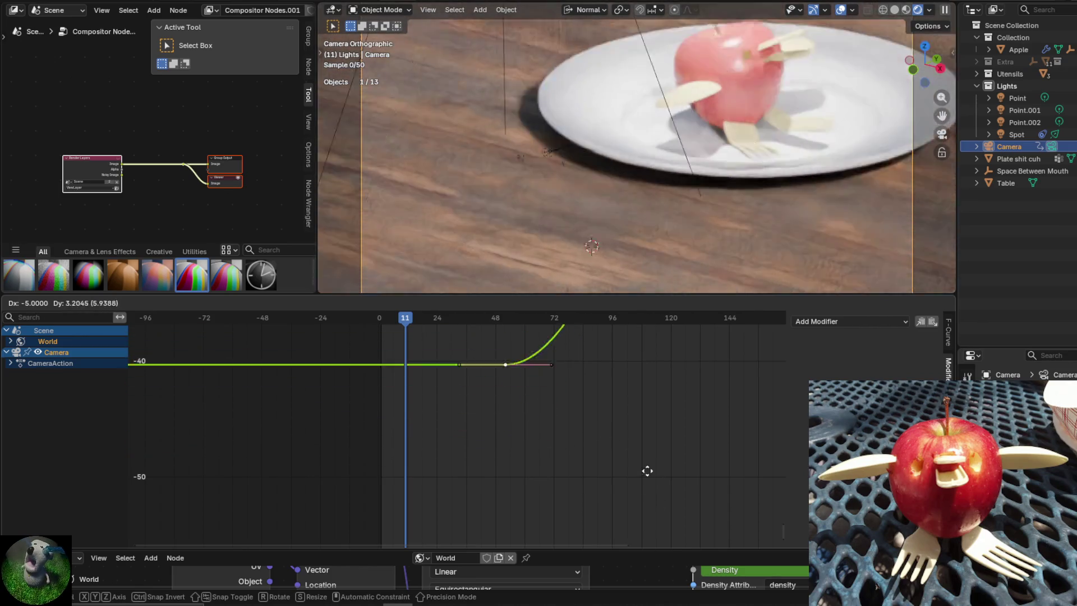
key(Escape)
mouse_move(700, 419)
middle_down()
mouse_move(613, 535)
mouse_move(526, 443)
mouse_move(560, 479)
mouse_move(540, 418)
mouse_move(553, 424)
middle_up()
key(g)
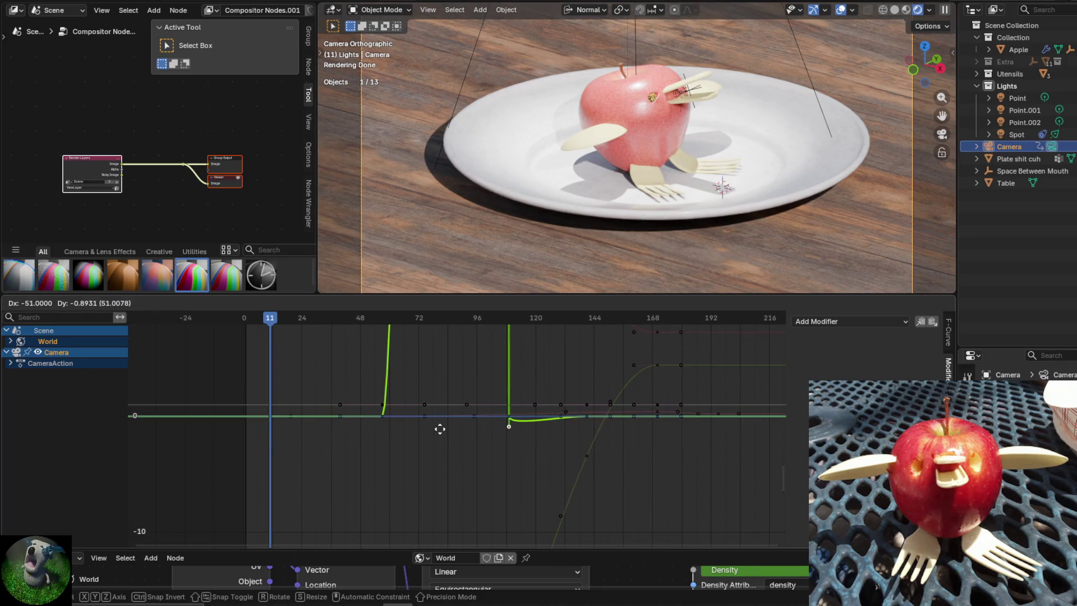
key(Escape)
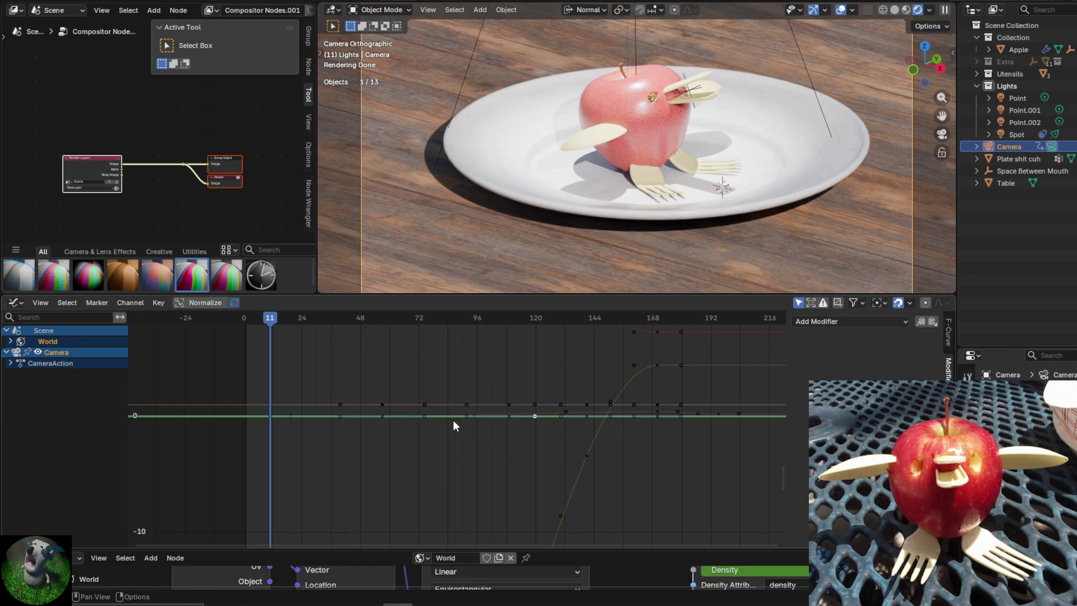
key(g)
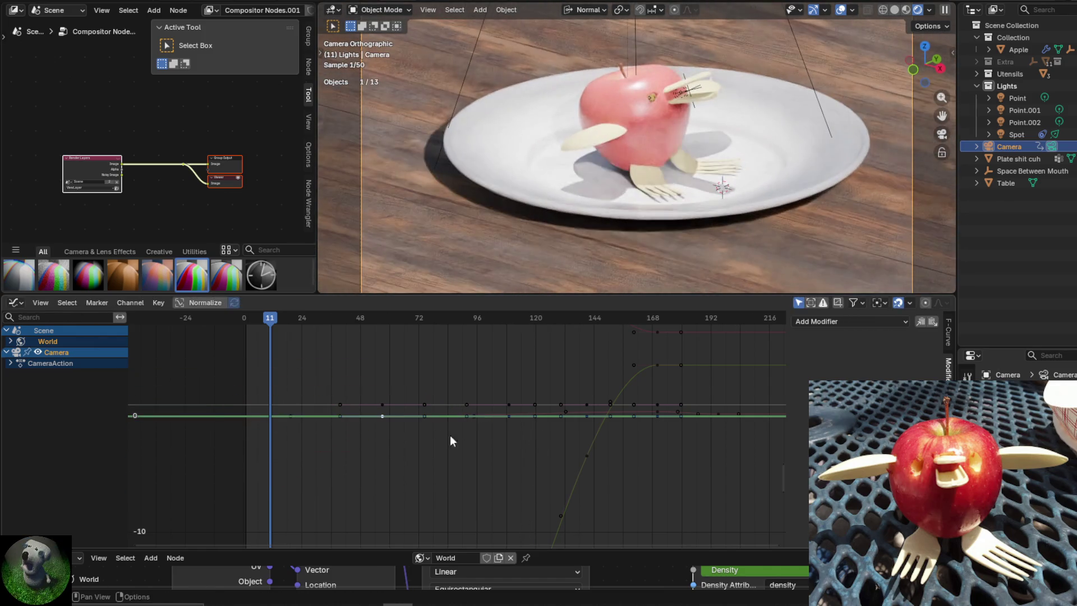
click(438, 395)
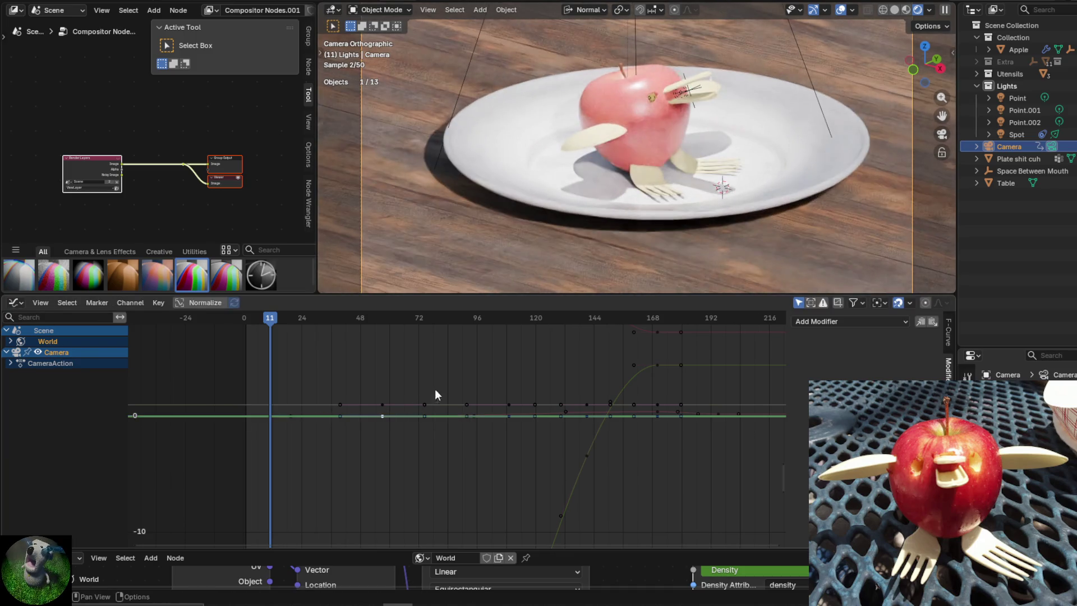
key(r)
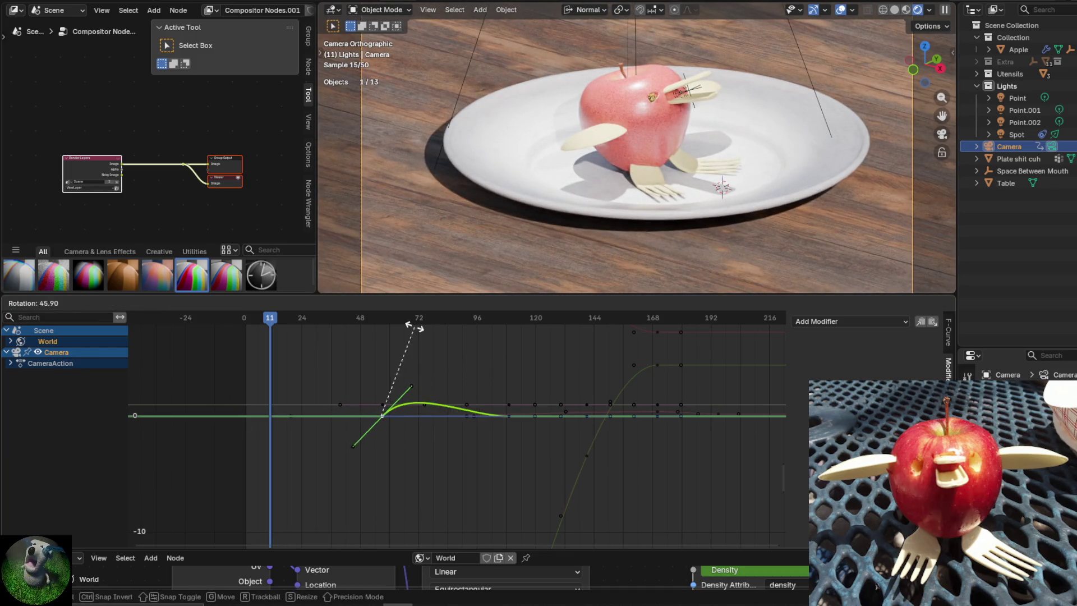
click(415, 327)
key(g)
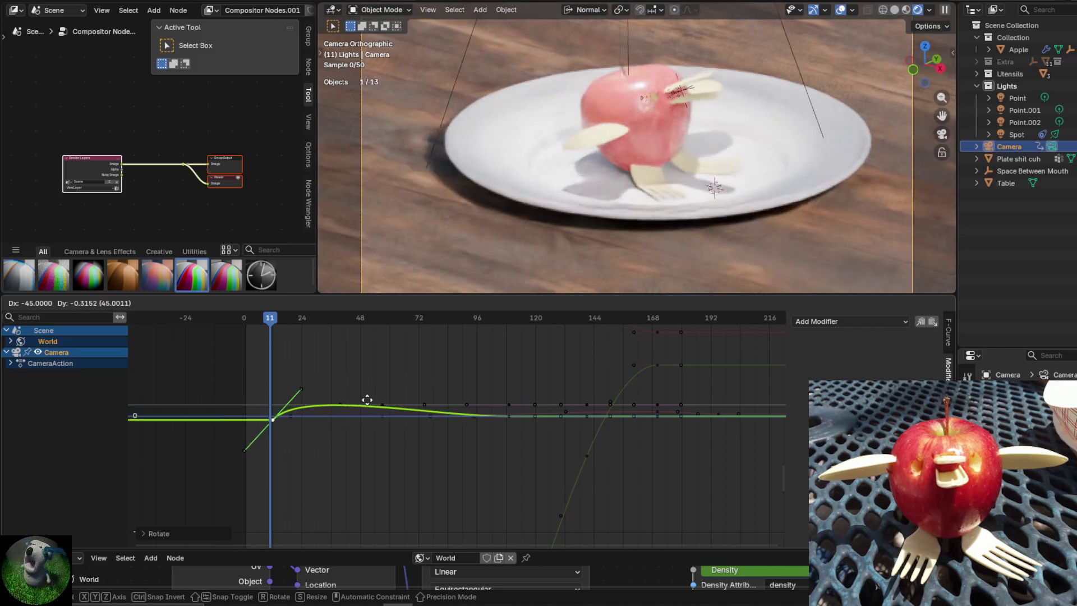
click(372, 396)
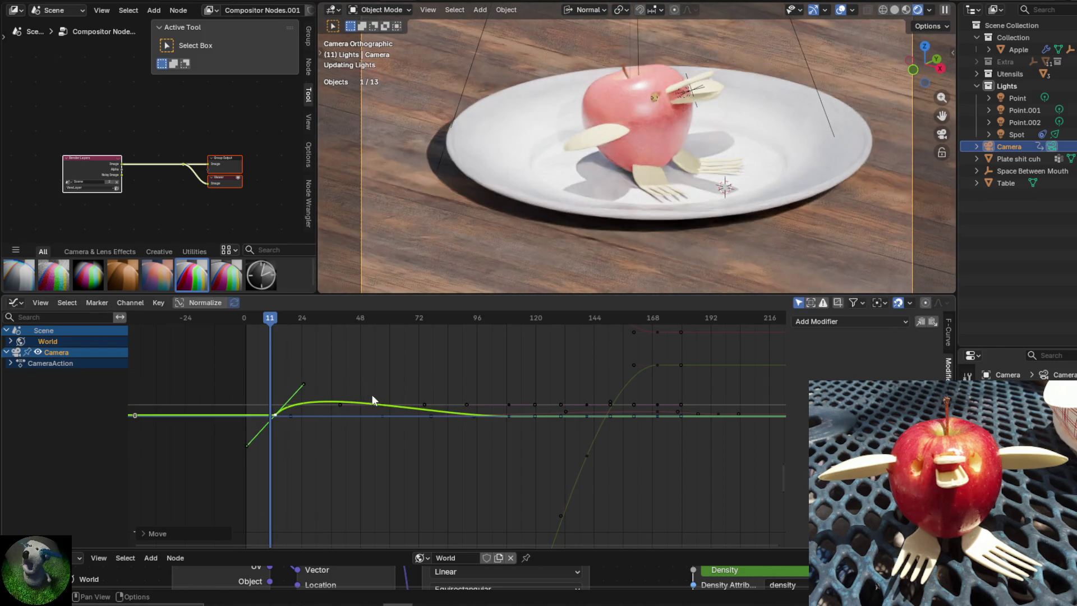
key(r)
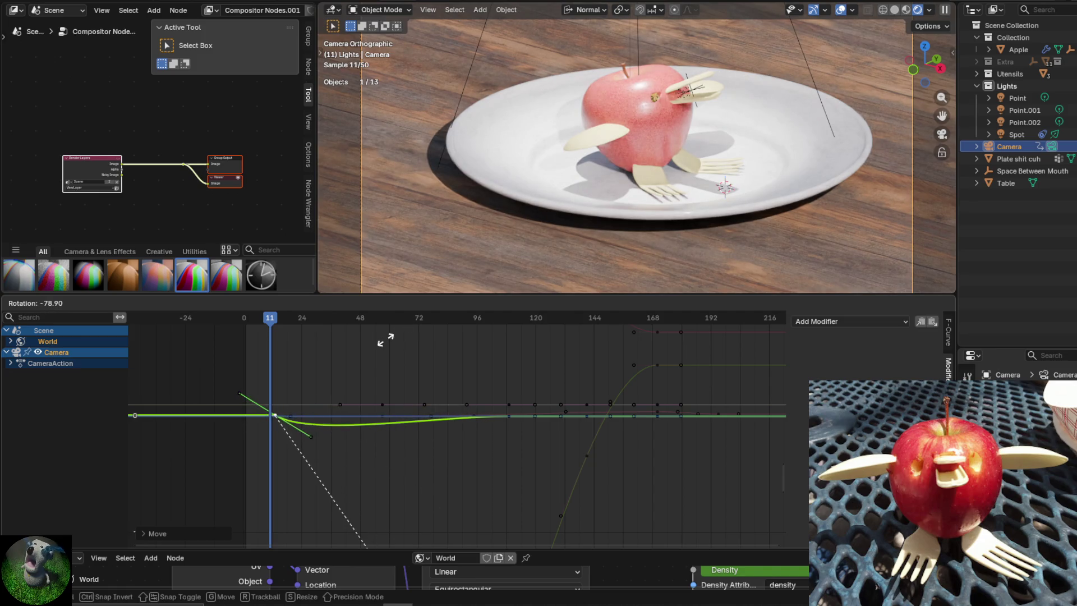
click(380, 397)
key(g)
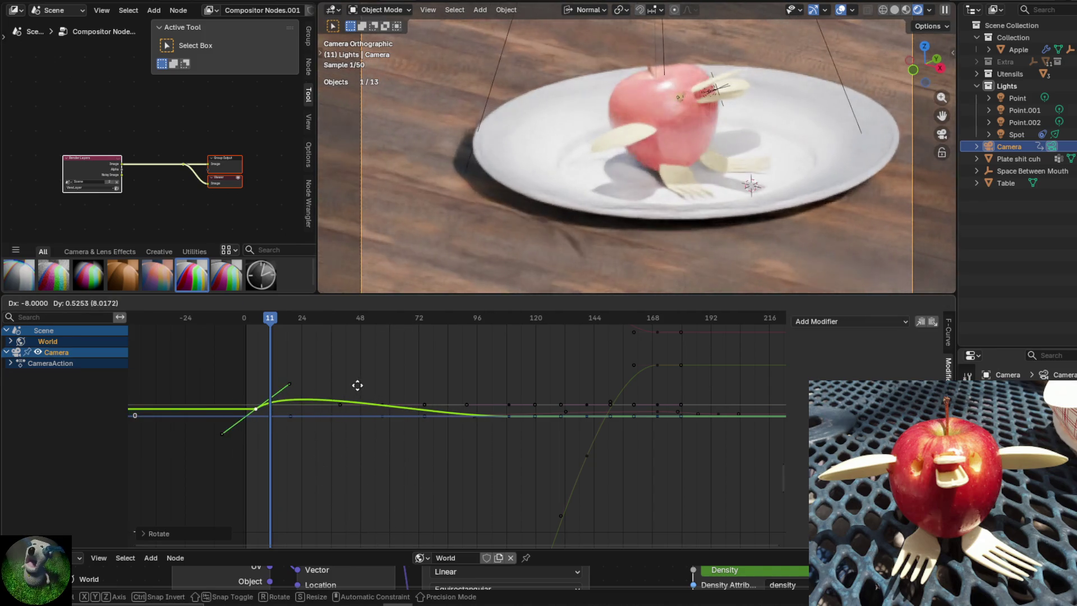
click(351, 389)
key(r)
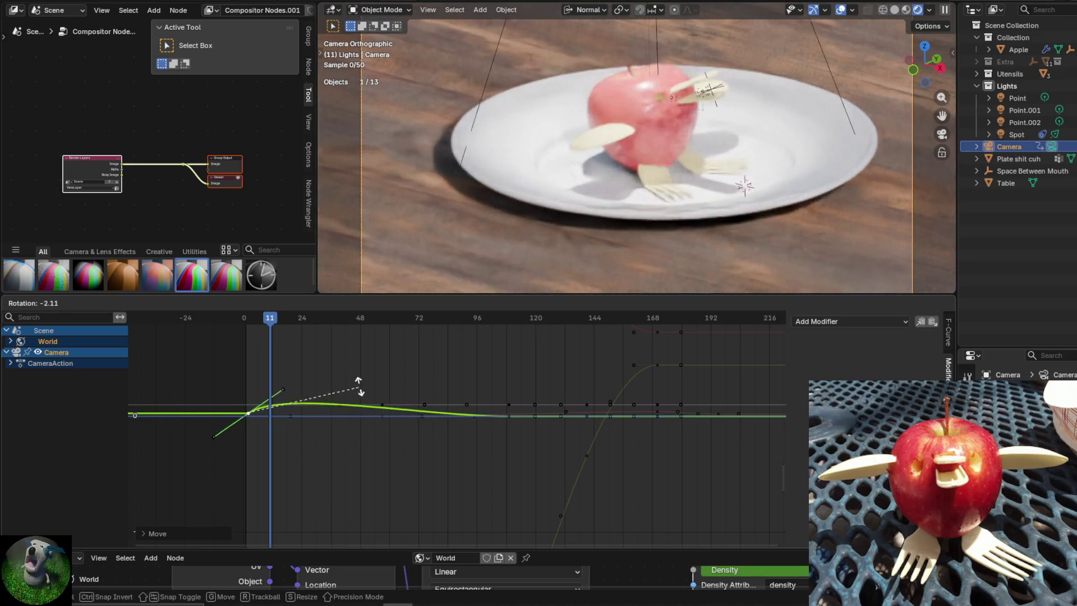
click(366, 410)
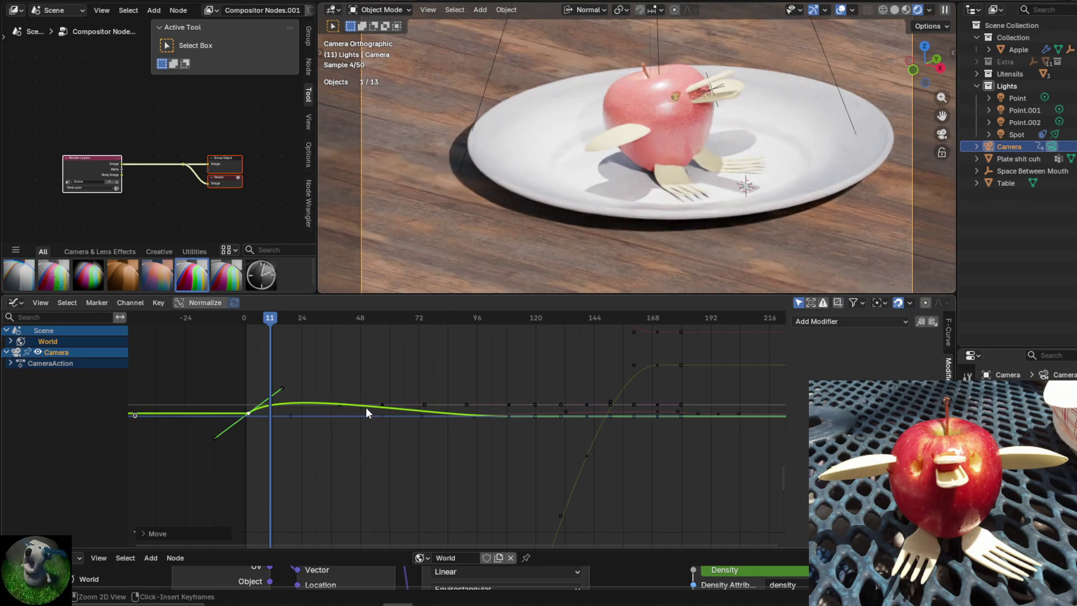
key(ctrl+z)
key(ctrl+z)
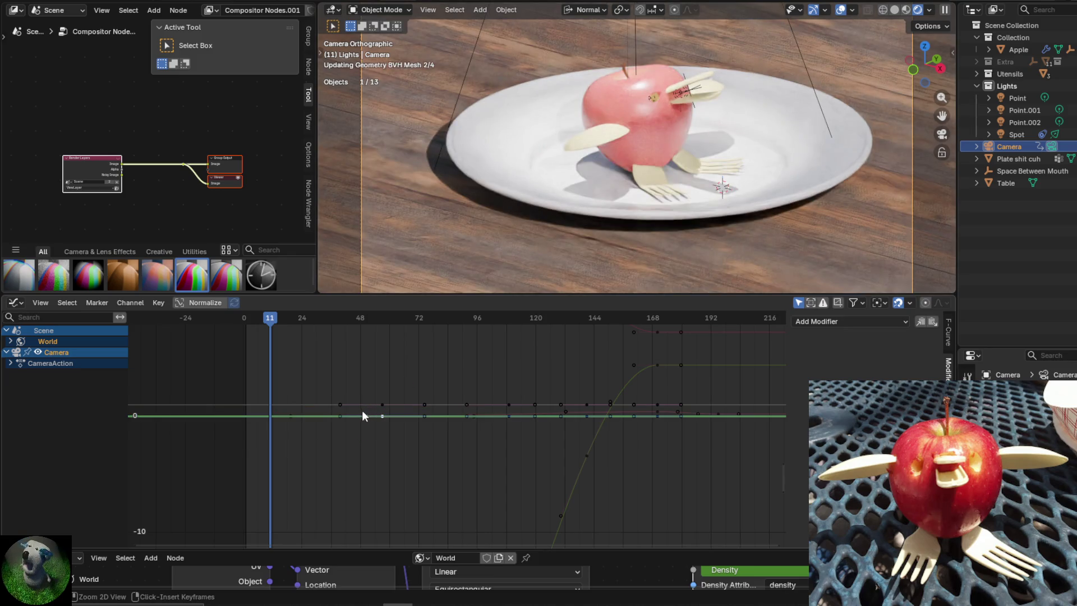
click(382, 405)
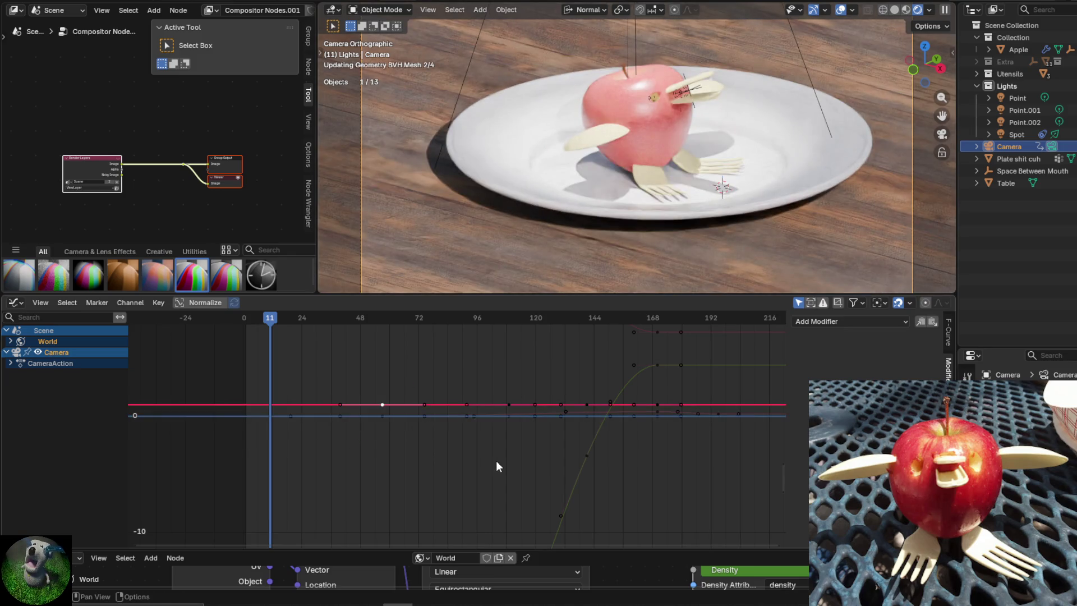
key(g)
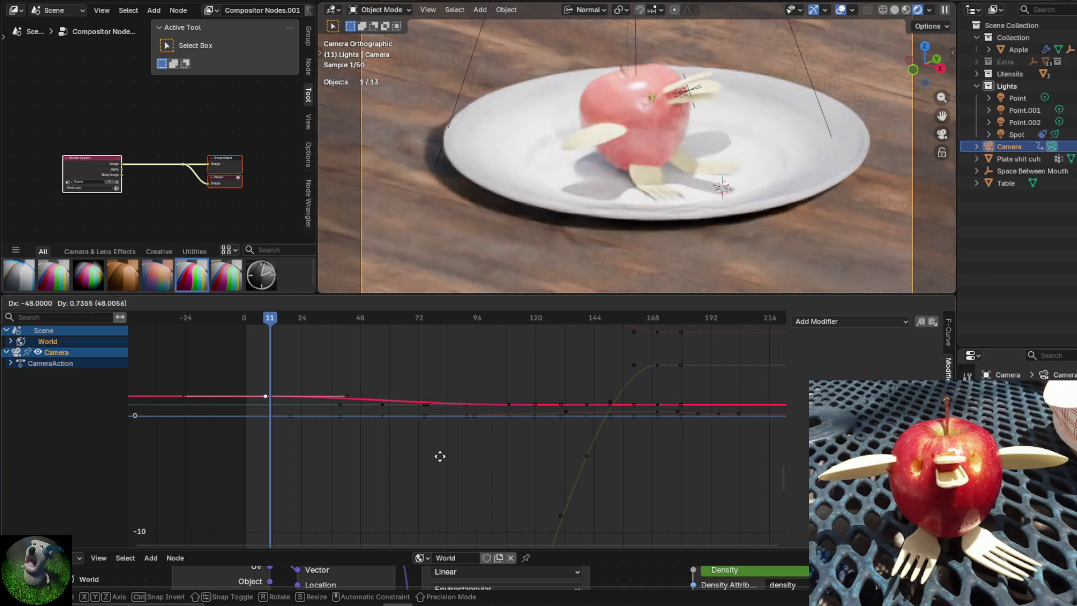
click(447, 465)
key(r)
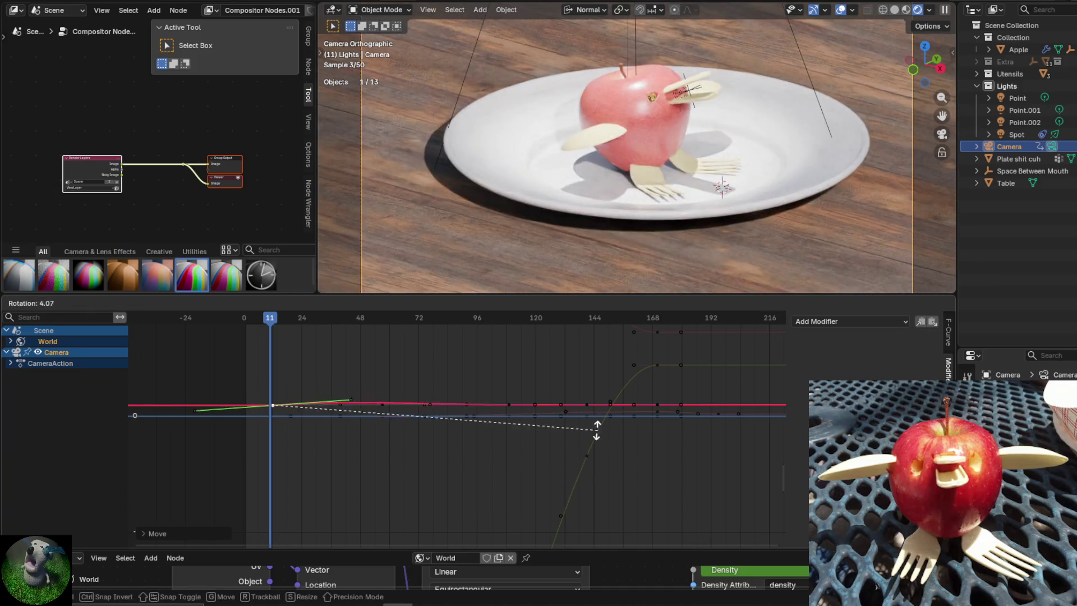
key(Escape)
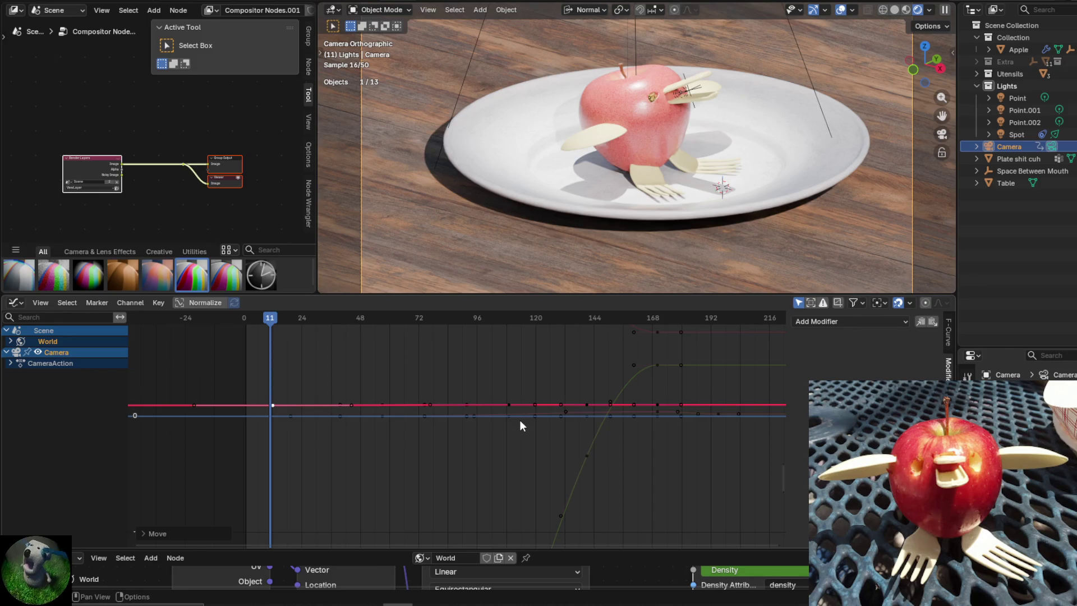
key(r)
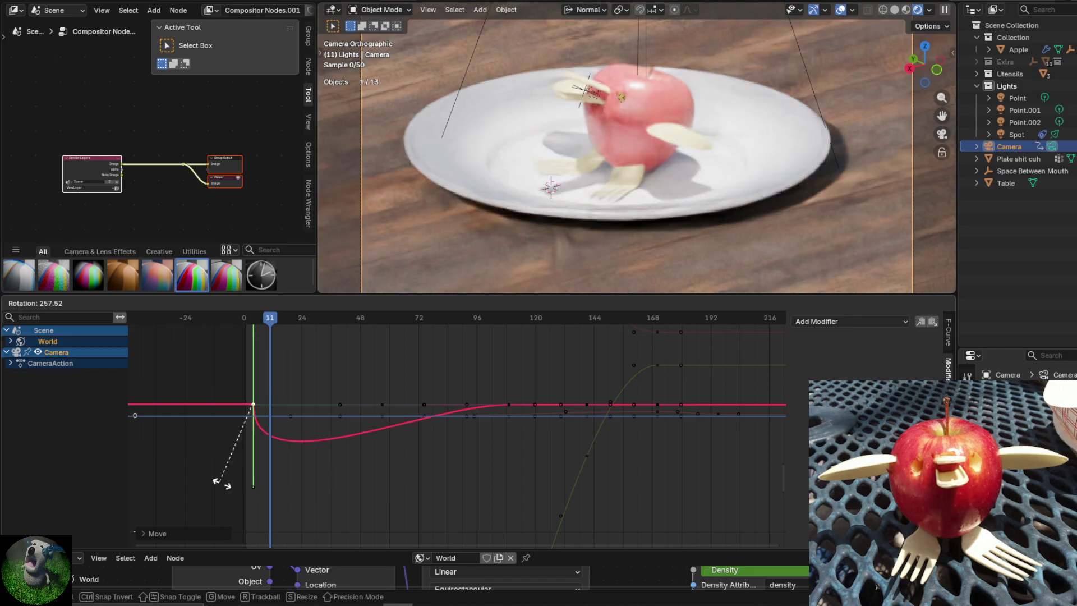
key(Escape)
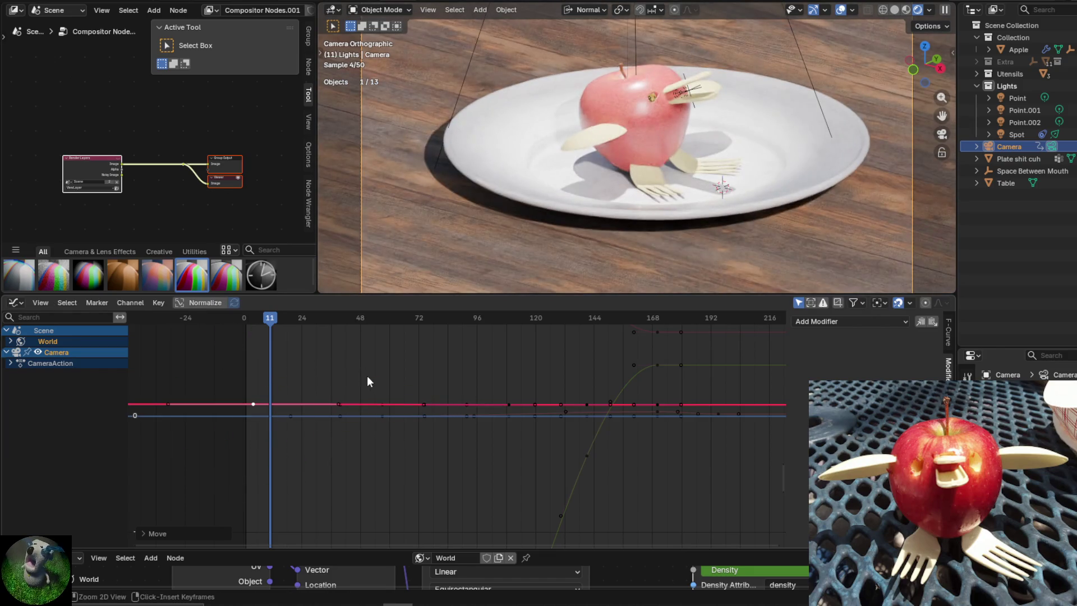
click(425, 416)
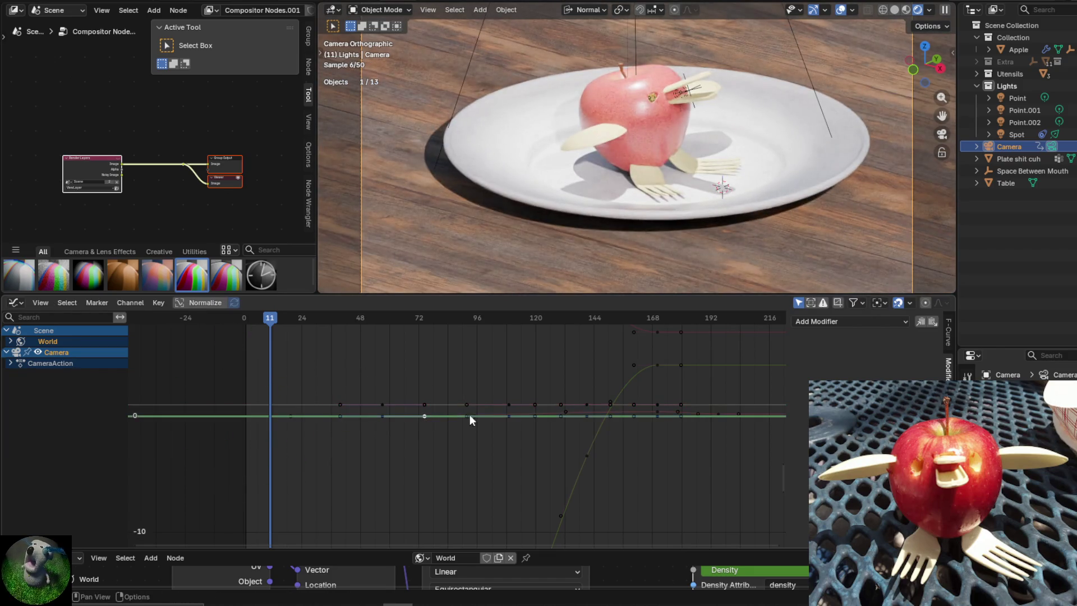
scroll(486, 419, up, 2)
click(578, 400)
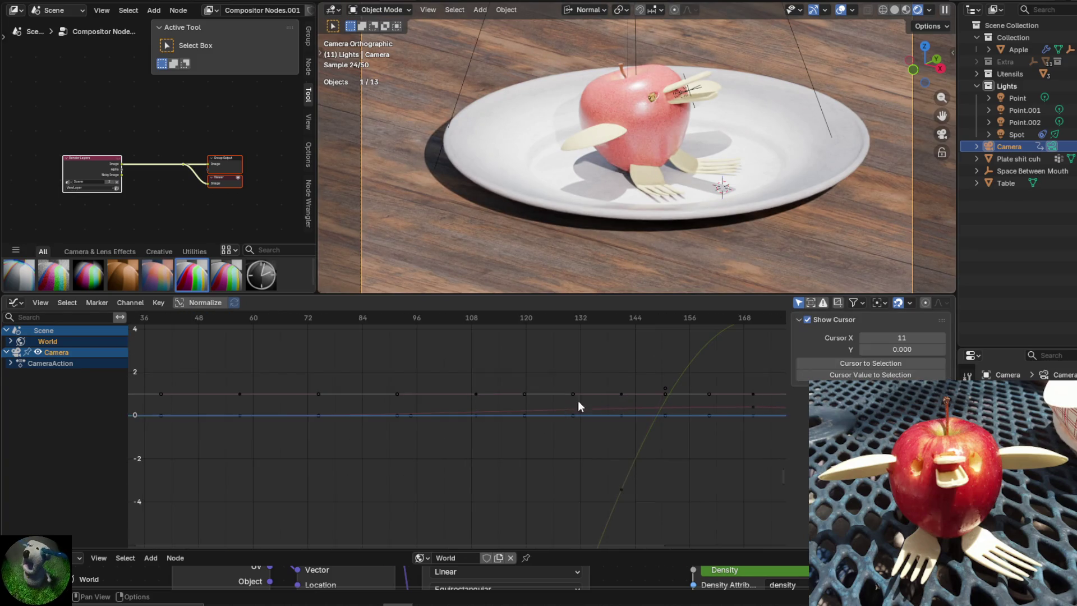
scroll(587, 418, up, 2)
click(587, 418)
scroll(524, 452, down, 2)
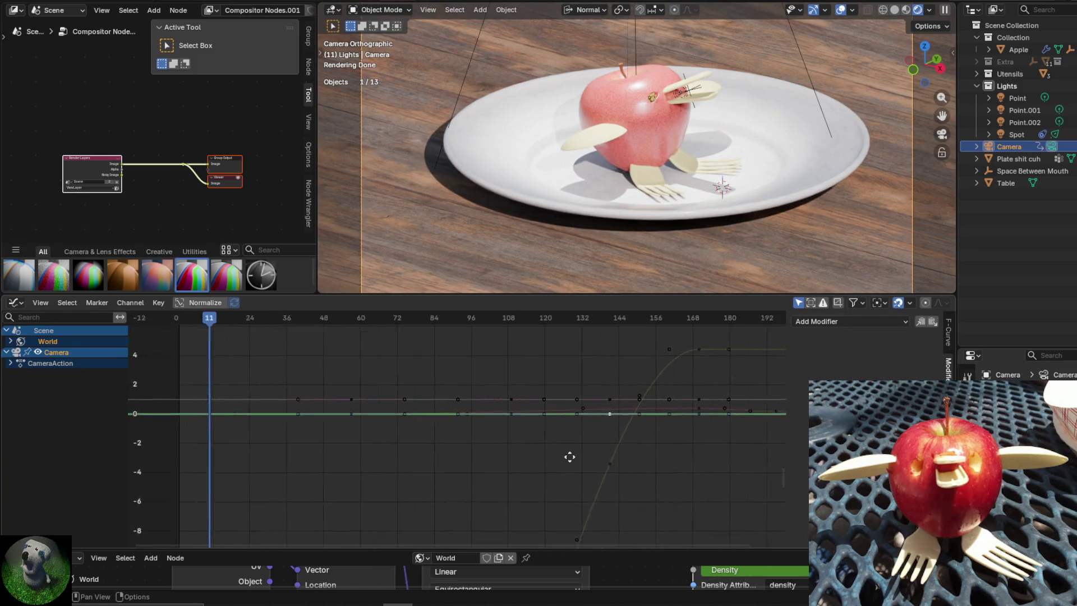
key(g)
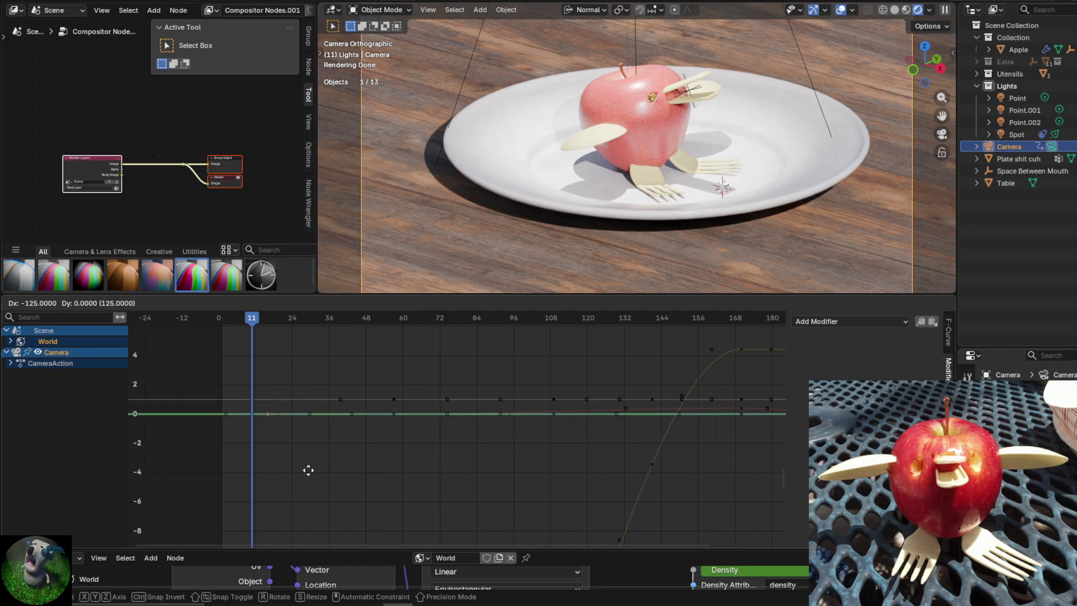
click(288, 469)
key(r)
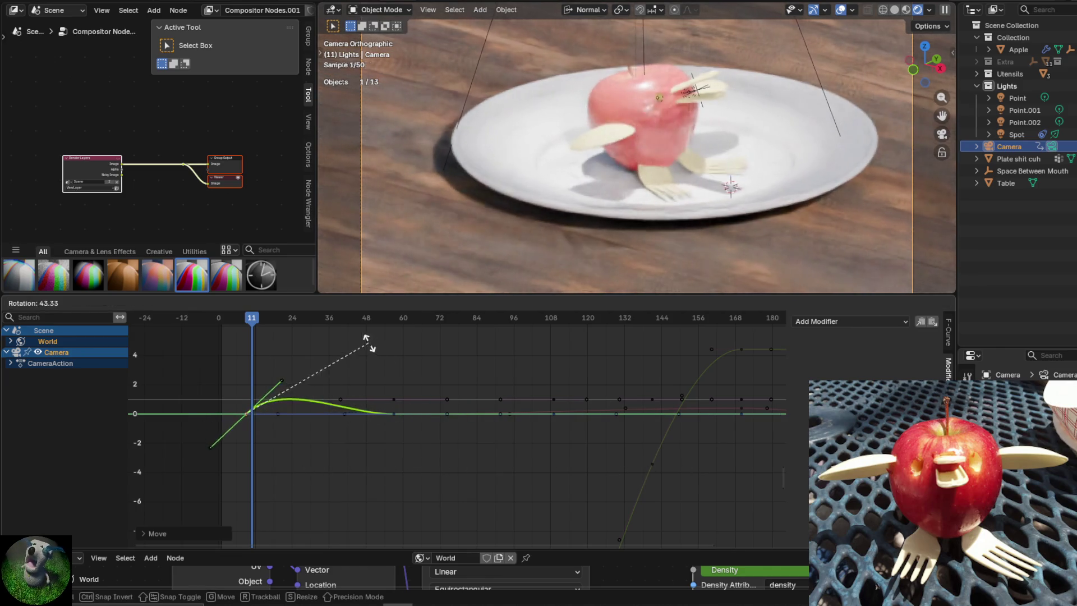
key(Escape)
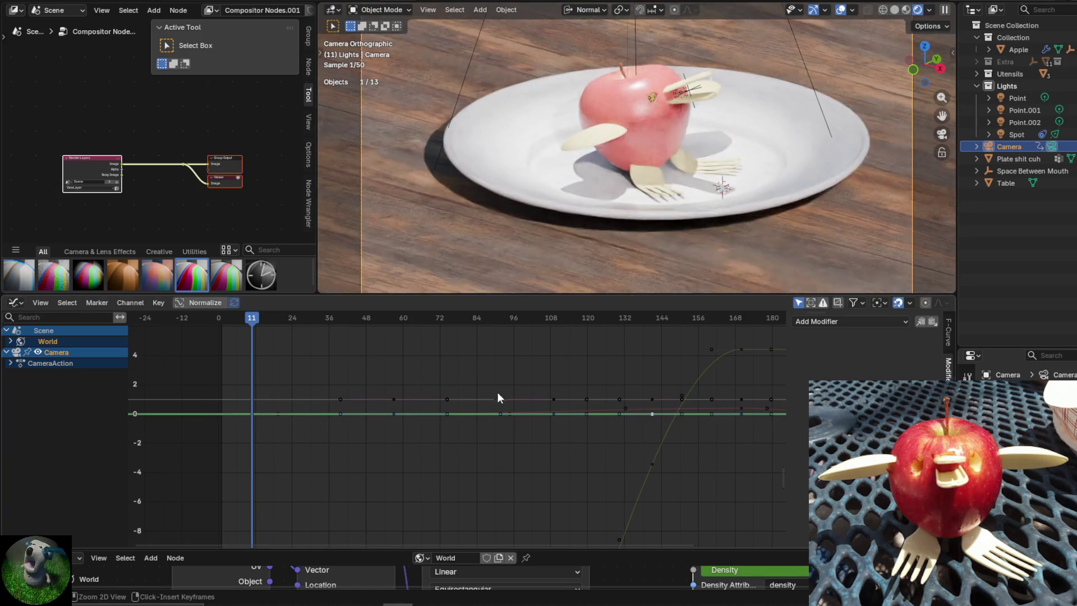
click(498, 395)
mouse_move(648, 406)
middle_down()
mouse_move(418, 420)
mouse_move(449, 452)
middle_up()
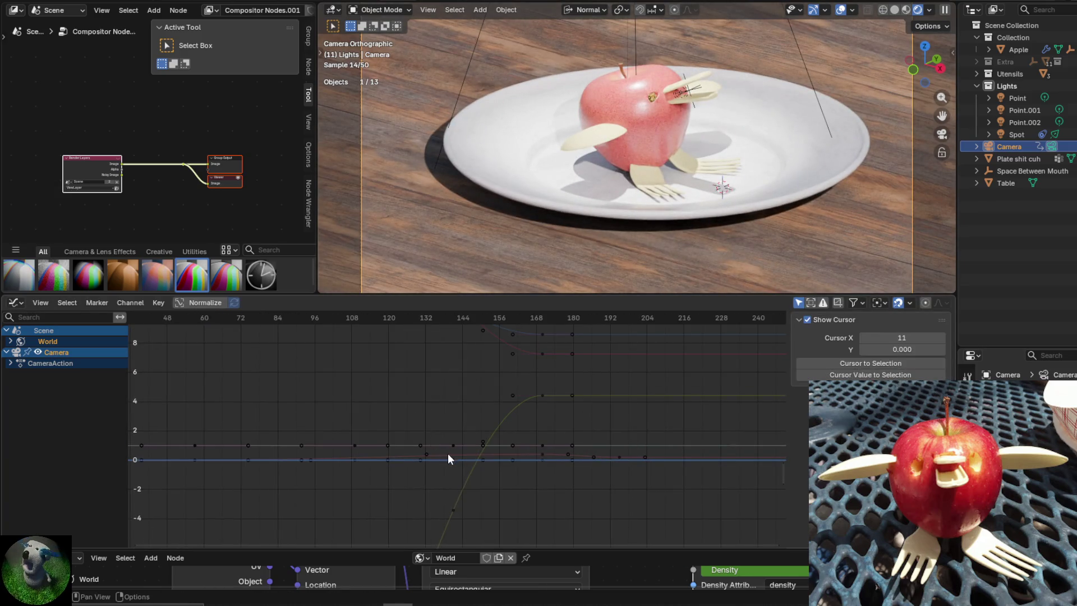
click(458, 461)
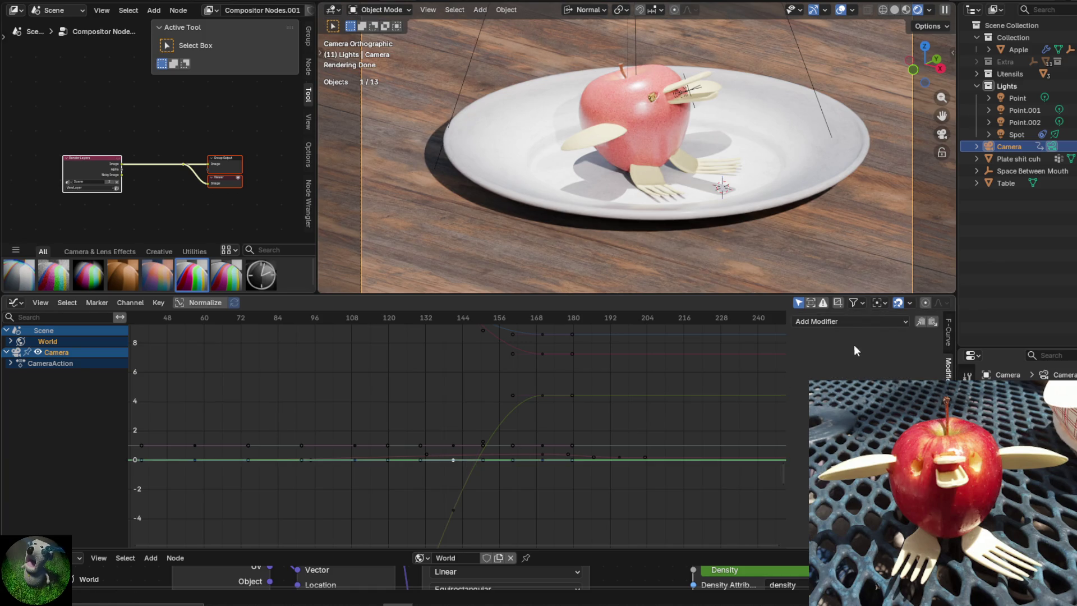
click(867, 325)
Try a Noise modifier on the green curve, then undo it.
click(814, 389)
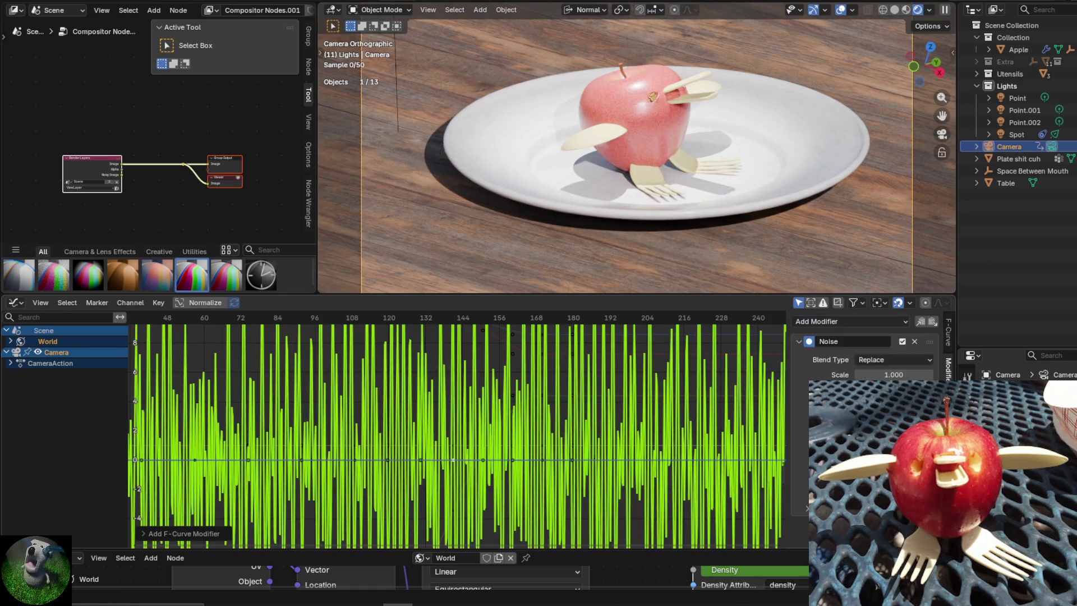
mouse_move(629, 395)
ctrl+middle_down()
mouse_move(676, 393)
mouse_move(632, 416)
ctrl+middle_up()
key(ctrl+z)
scroll(452, 409, up, 3)
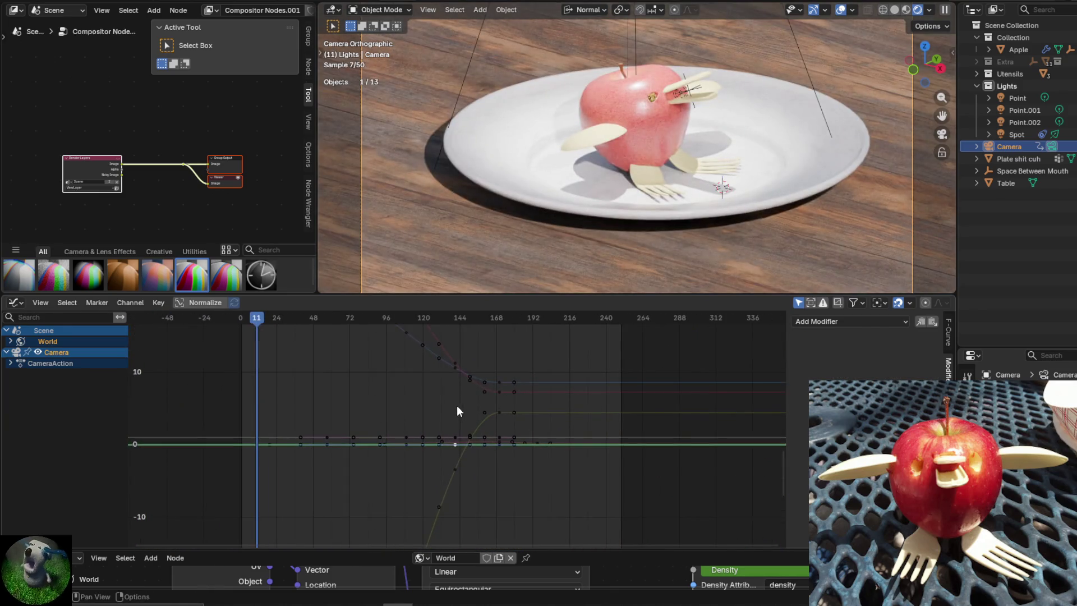
middle_drag(457, 405, 549, 509)
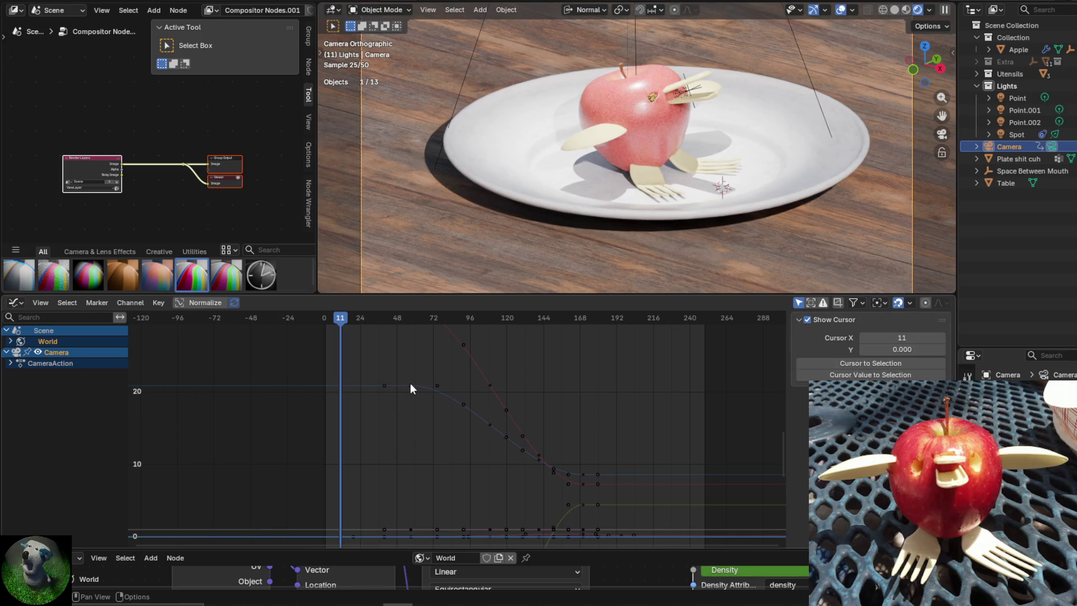
Add a Noise modifier to the blue camera curve and jump to frame 3.
click(411, 386)
click(822, 325)
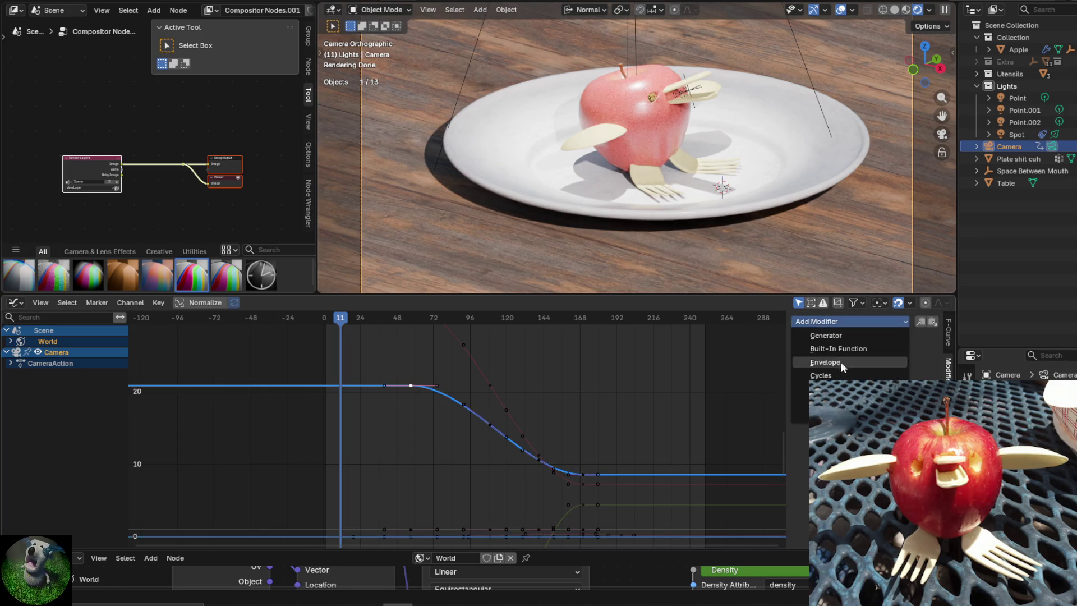
click(829, 389)
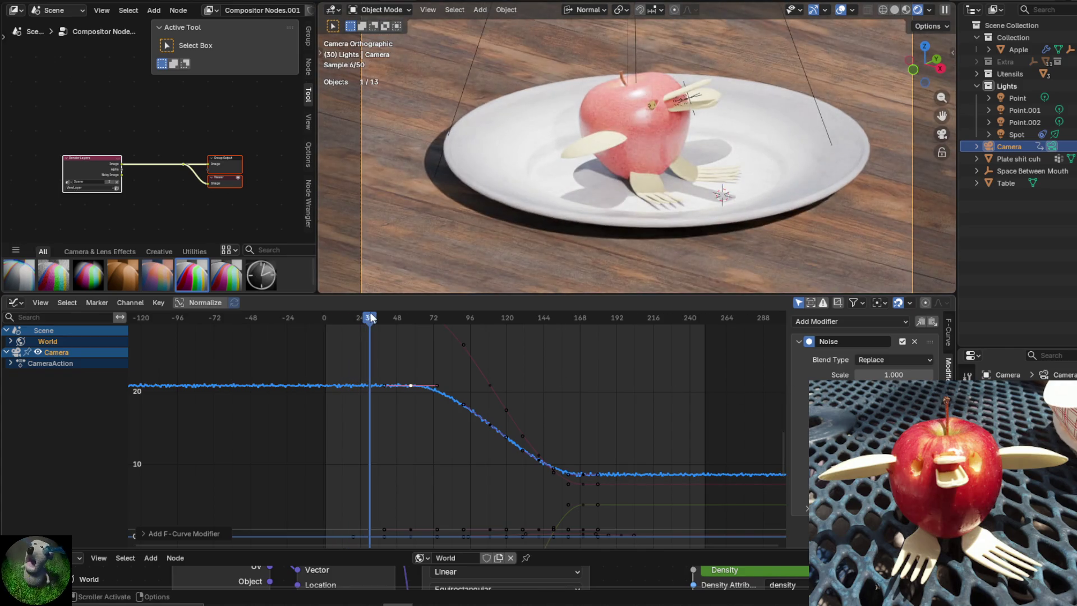
drag(370, 318, 332, 321)
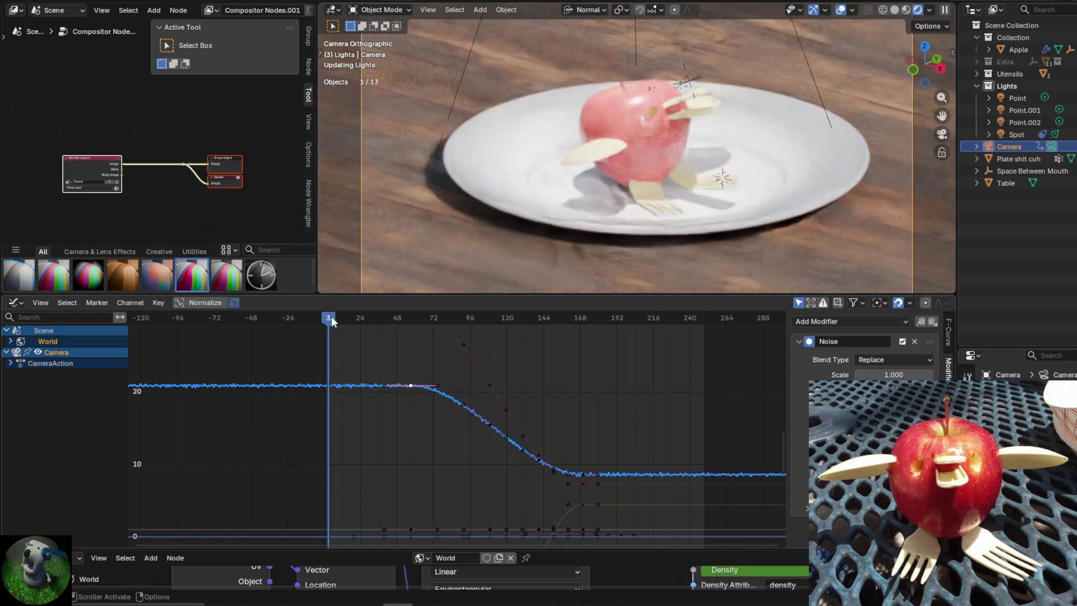
middle_drag(332, 321, 417, 391)
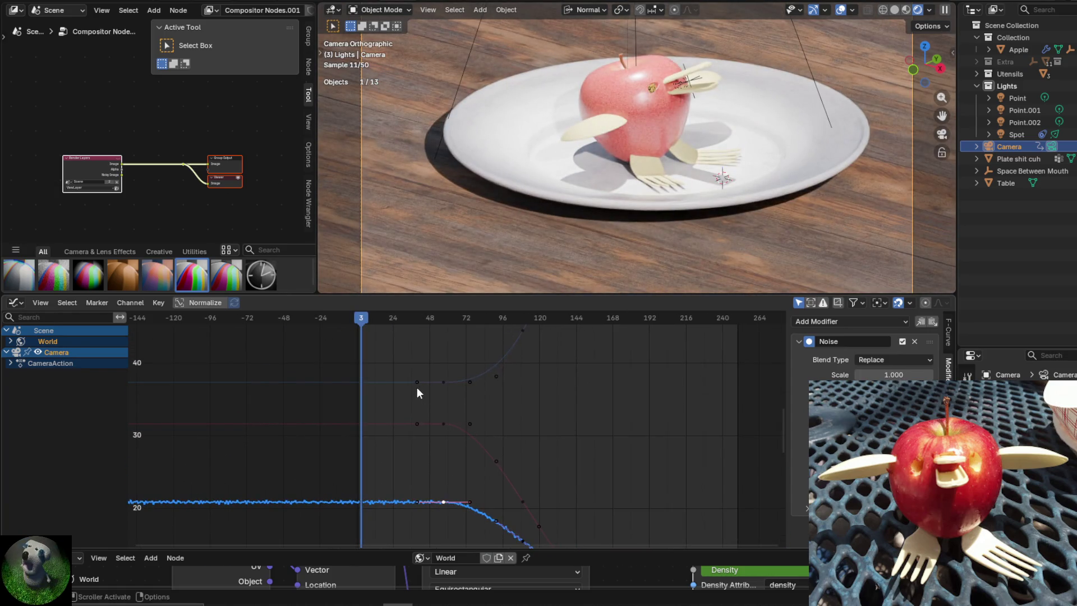
Delete the lower curve's Noise modifier, then select the top curve and open the modifier list.
click(414, 385)
click(851, 320)
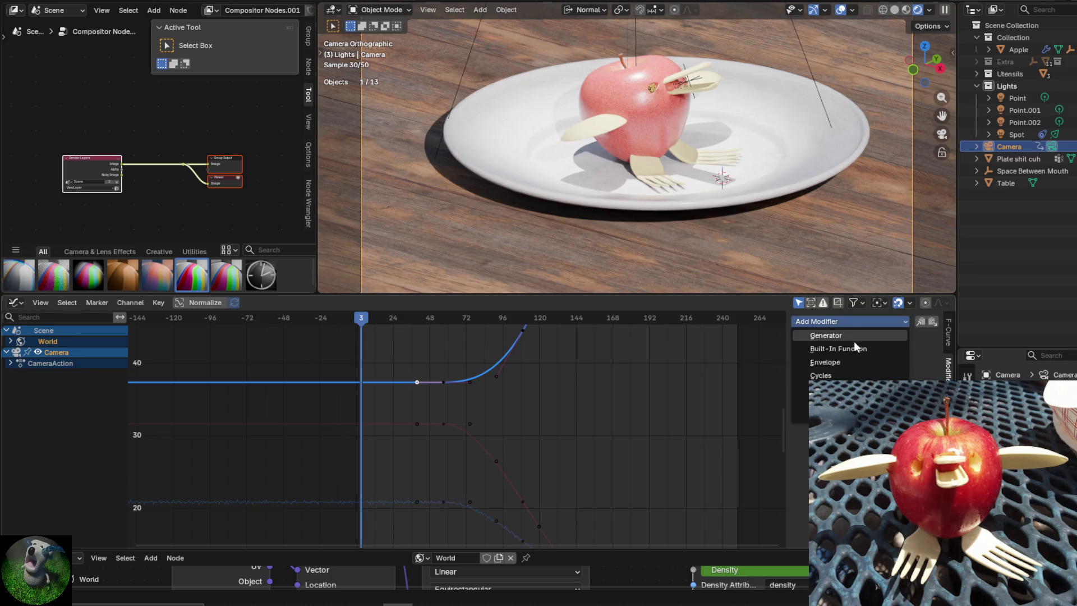
click(450, 493)
click(415, 501)
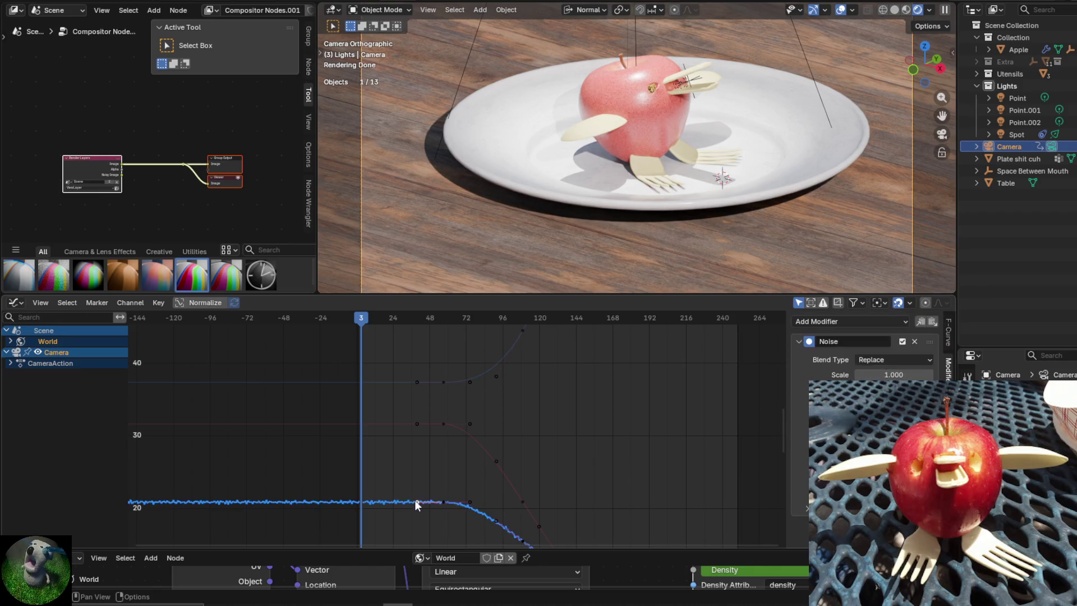
click(913, 343)
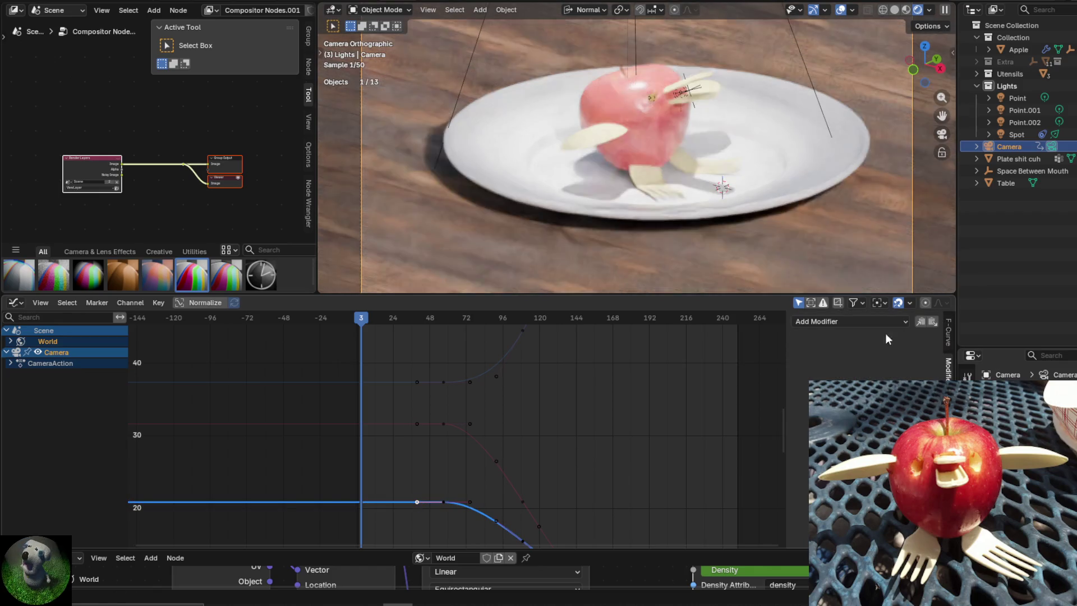
click(451, 385)
click(441, 381)
click(854, 324)
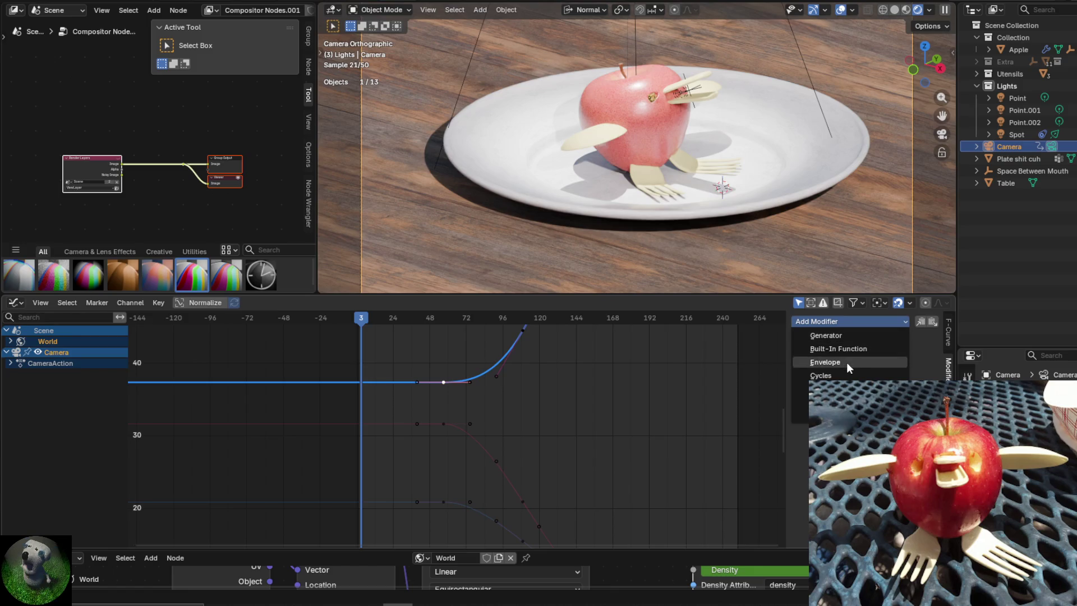
Add Noise to the top curve at scale 1.800, adjust its strength, and preview the shake.
click(822, 389)
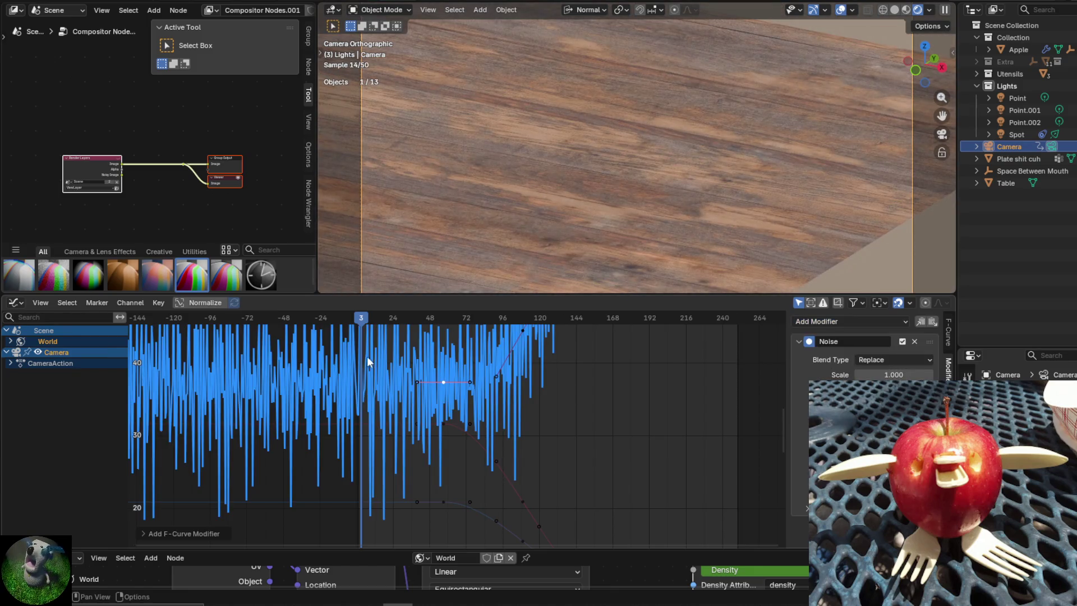
mouse_move(364, 328)
mouse_down()
mouse_move(391, 322)
mouse_move(368, 325)
mouse_up()
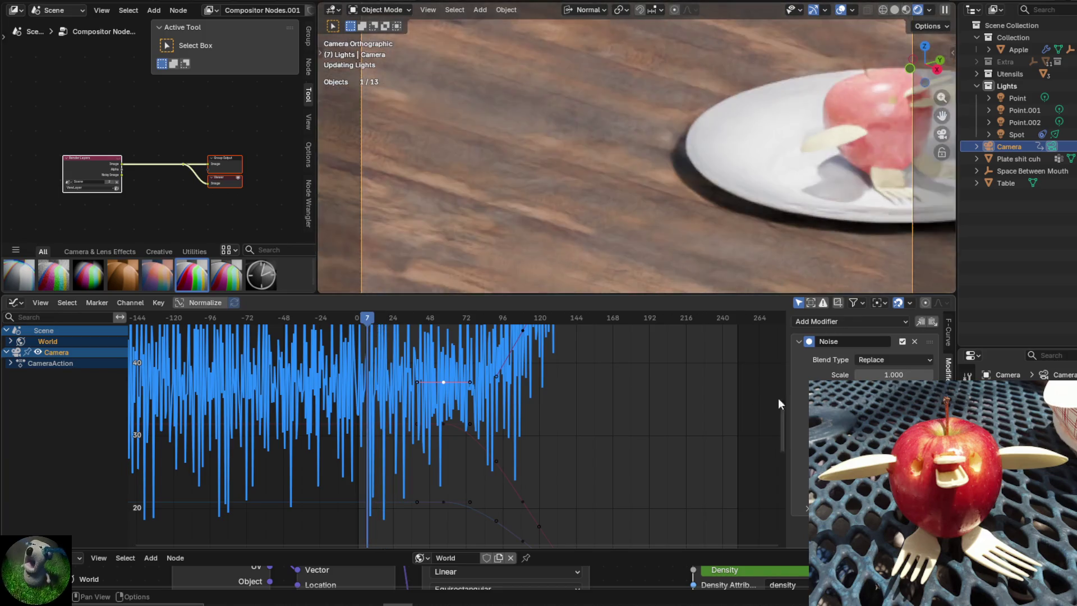
drag(894, 375, 707, 375)
mouse_move(894, 388)
mouse_down()
mouse_move(878, 388)
mouse_move(909, 388)
mouse_move(836, 389)
mouse_move(926, 375)
mouse_move(915, 375)
mouse_up()
key(space)
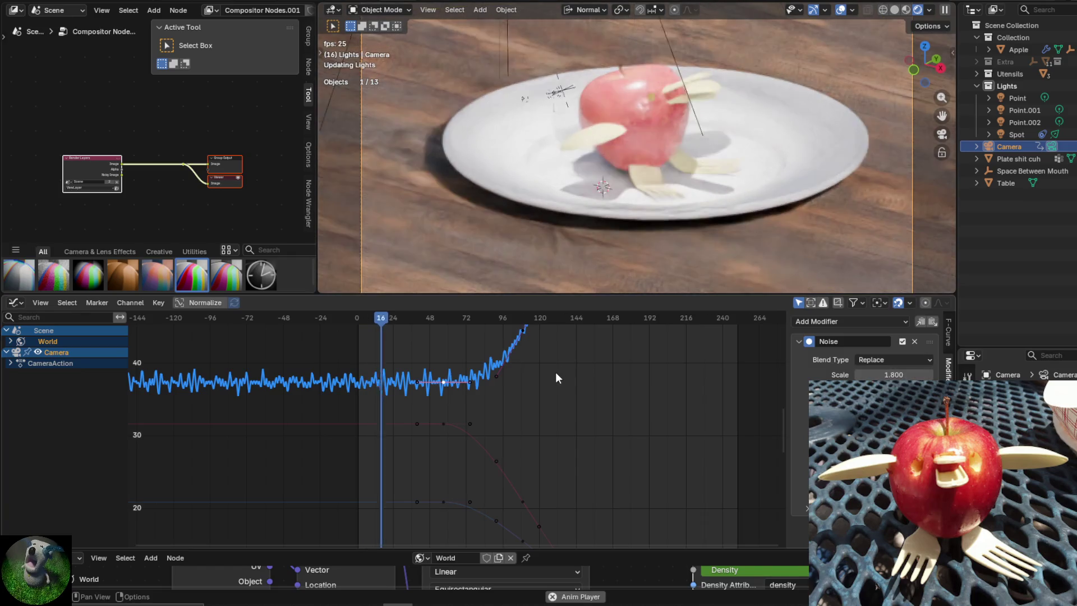
key(space)
click(389, 318)
drag(391, 318, 367, 318)
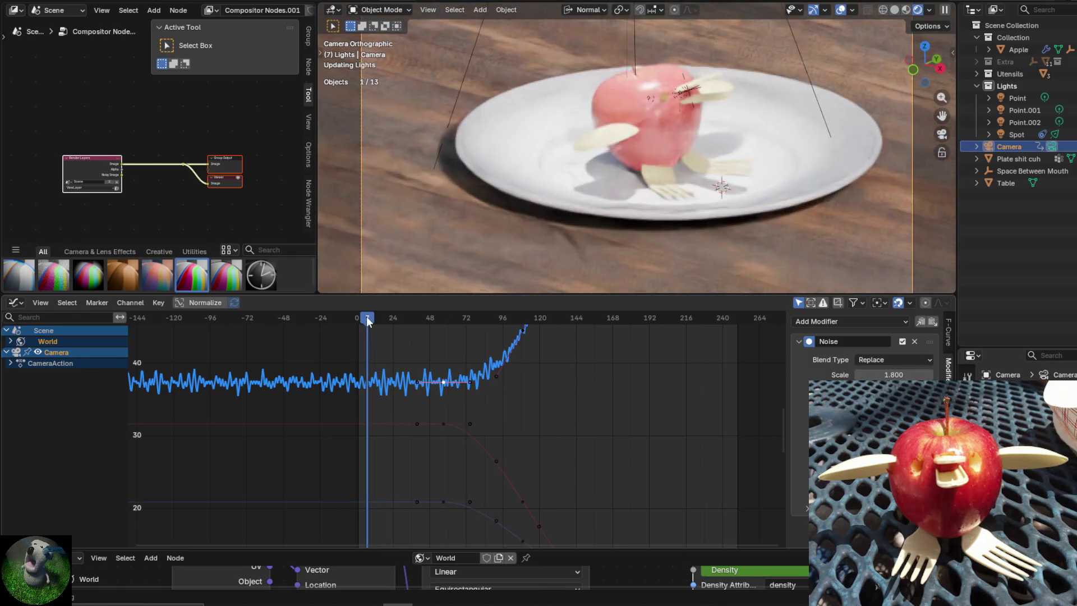
Select the lower camera curve near 20 and add a Noise modifier to it.
click(396, 497)
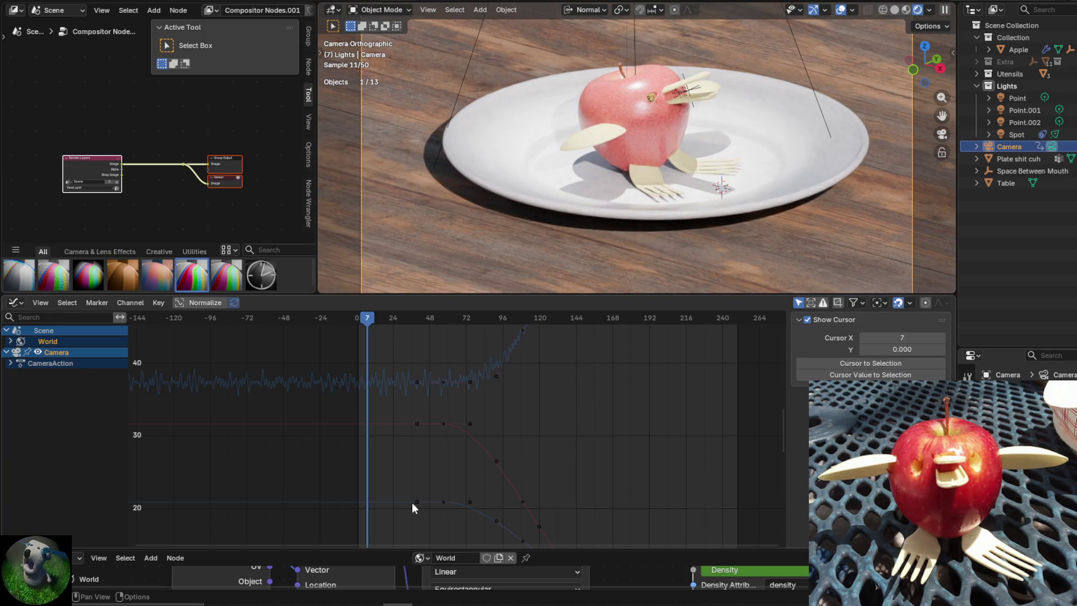
click(413, 500)
click(885, 319)
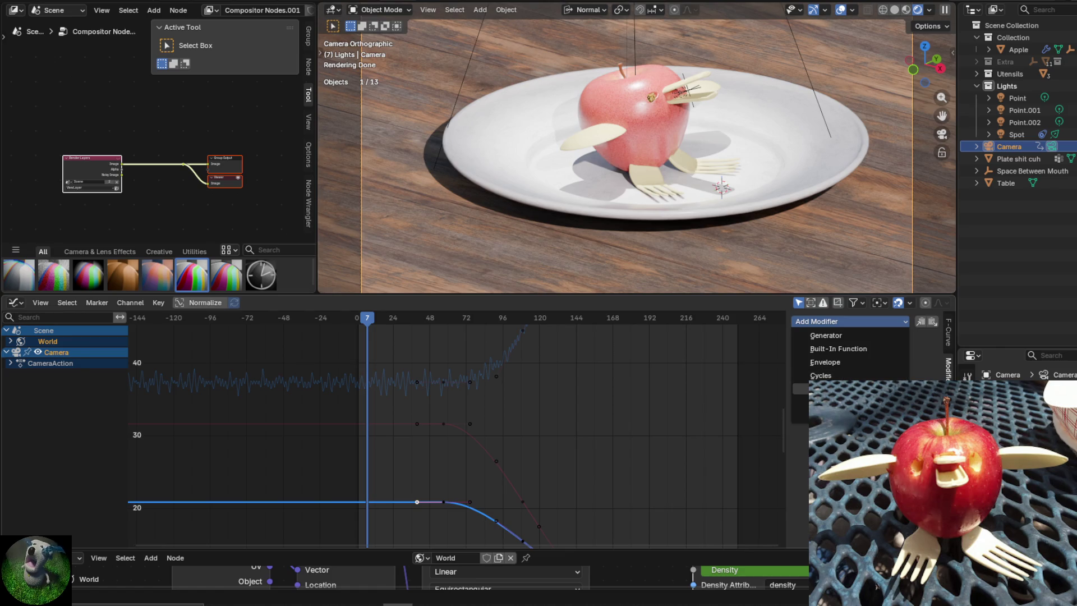
click(885, 388)
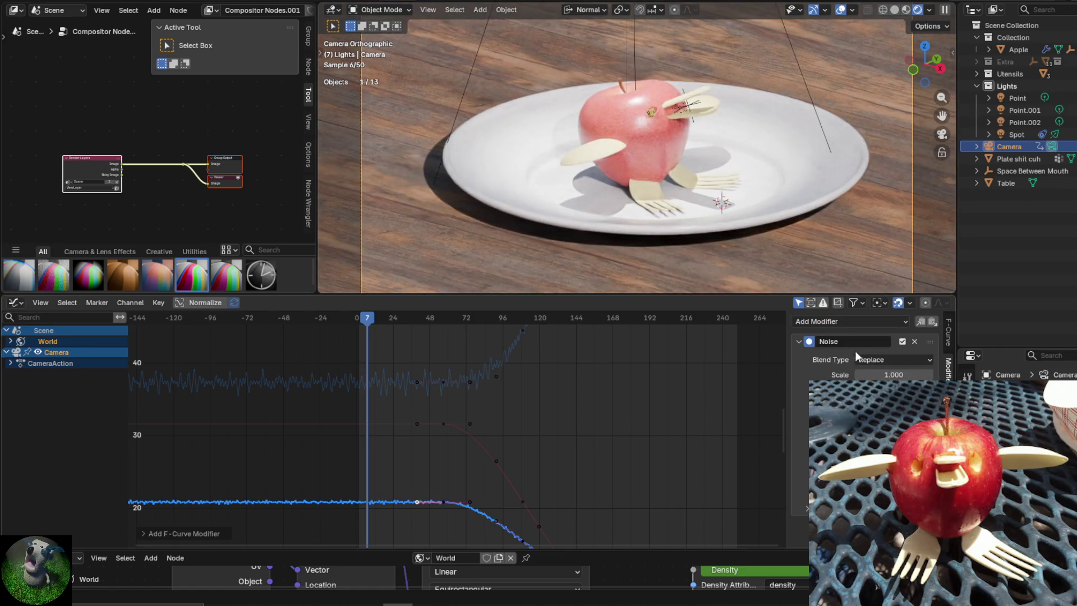
Toggle the Noise modifier, undo the last noise change on the top curve, play, and return near frame 3.
click(809, 342)
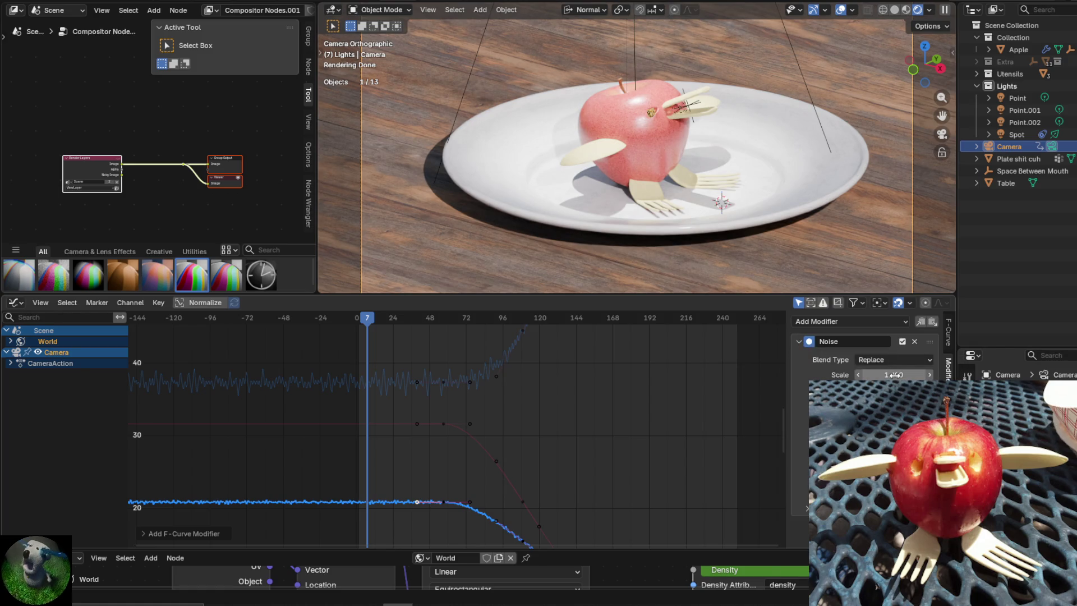
click(381, 385)
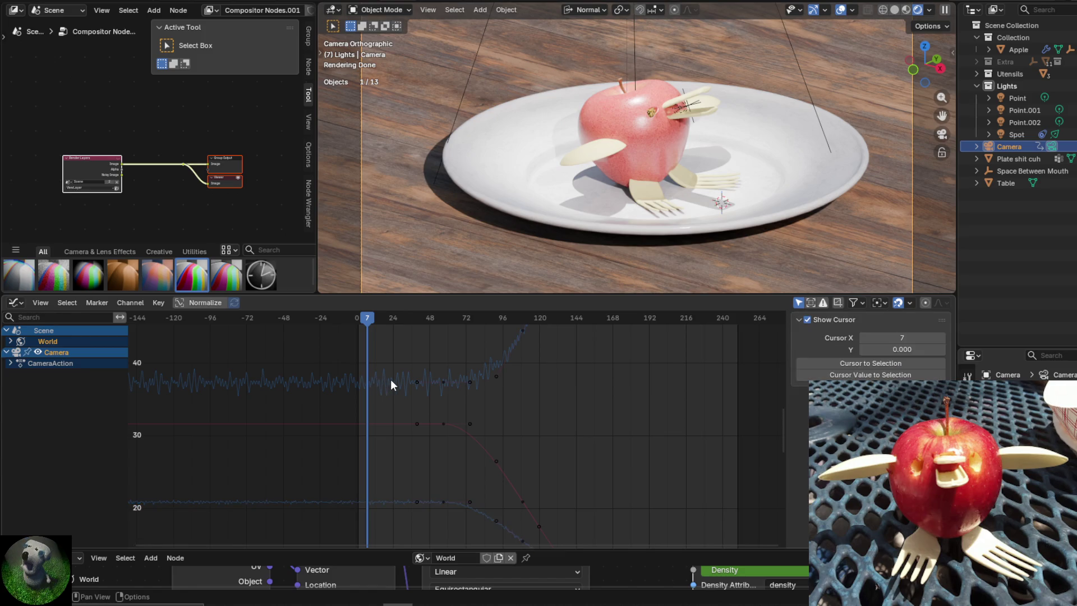
click(422, 380)
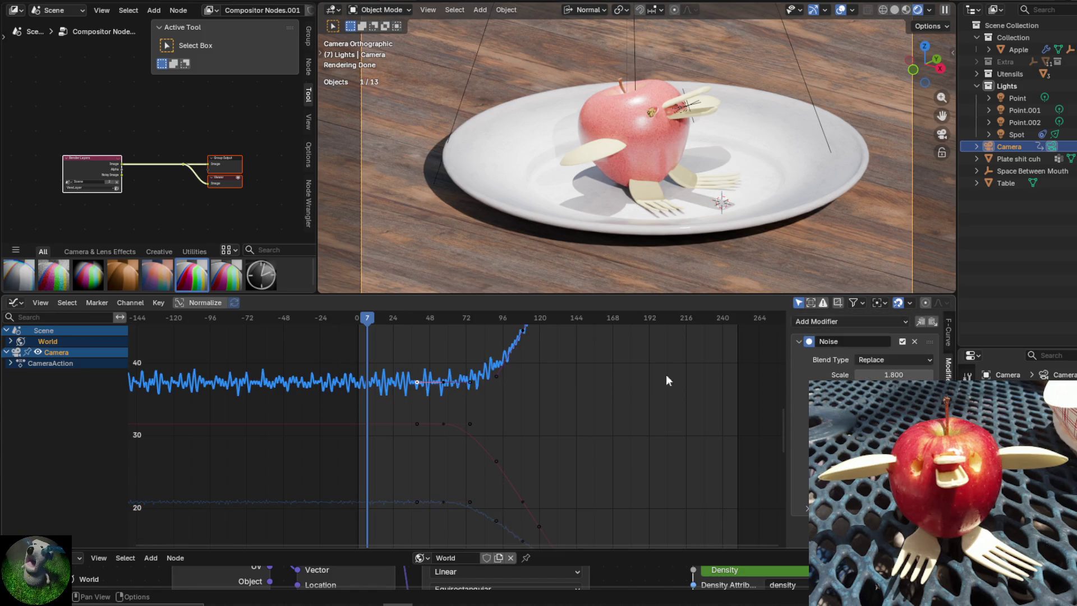
key(ctrl+z)
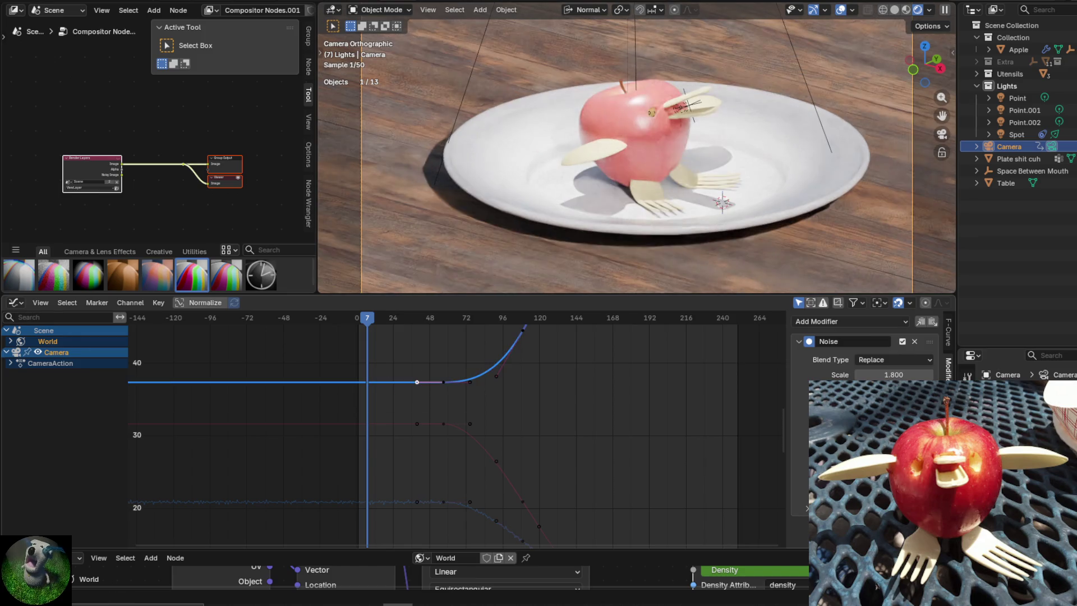
key(space)
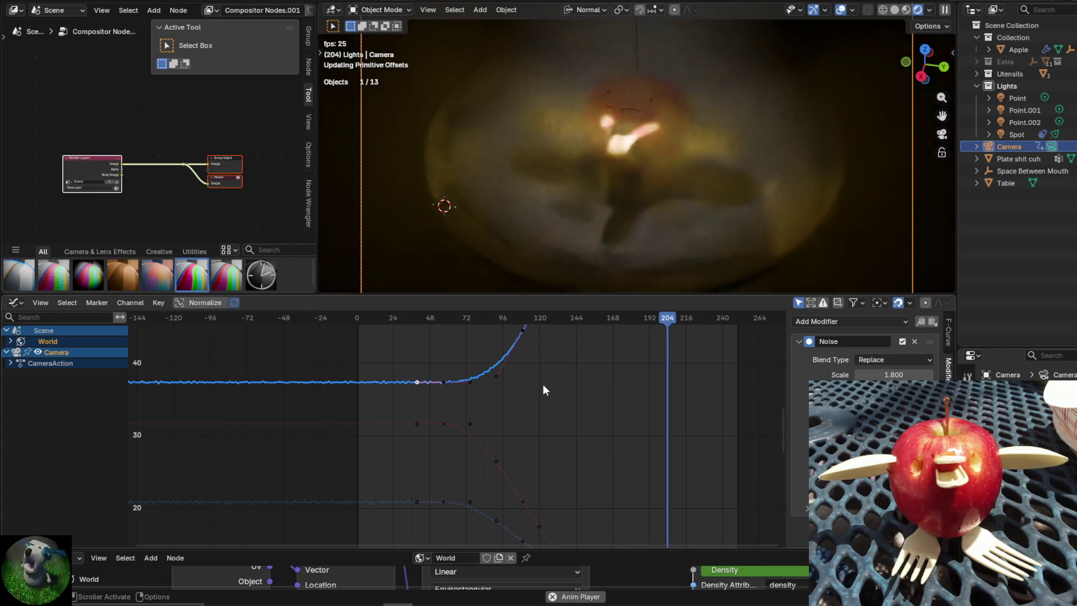
key(space)
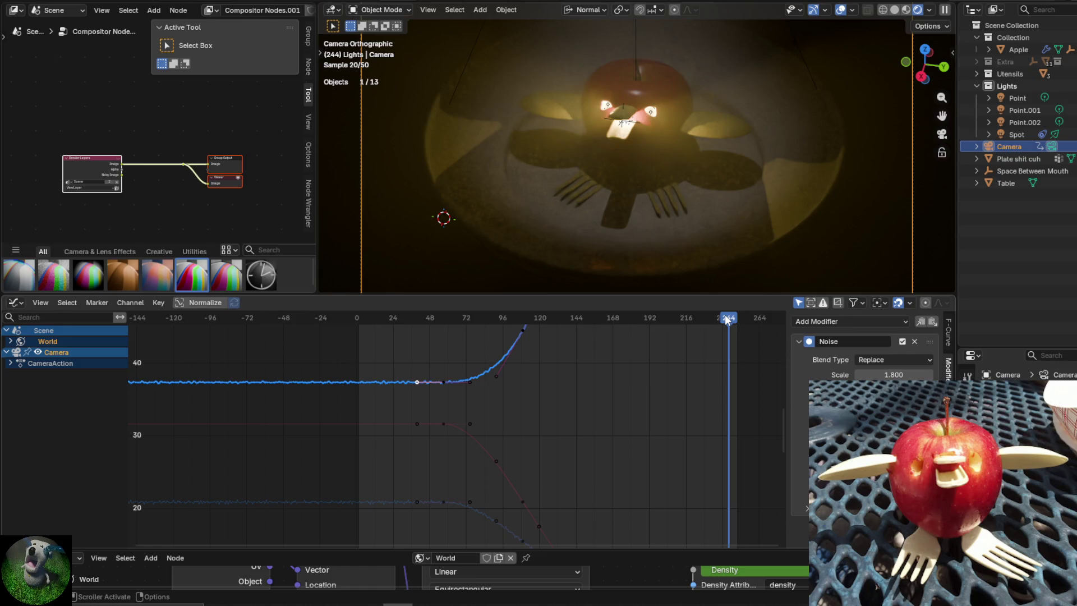
drag(725, 319, 361, 335)
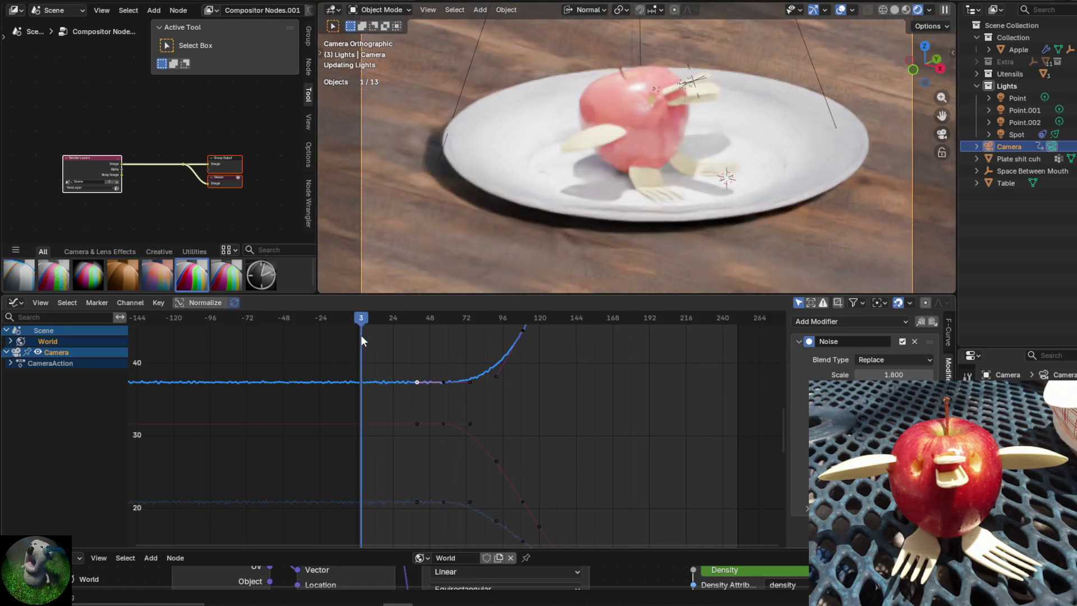
Switch to the Compositor Nodes tree and play the animation to preview the effects.
click(218, 8)
click(251, 30)
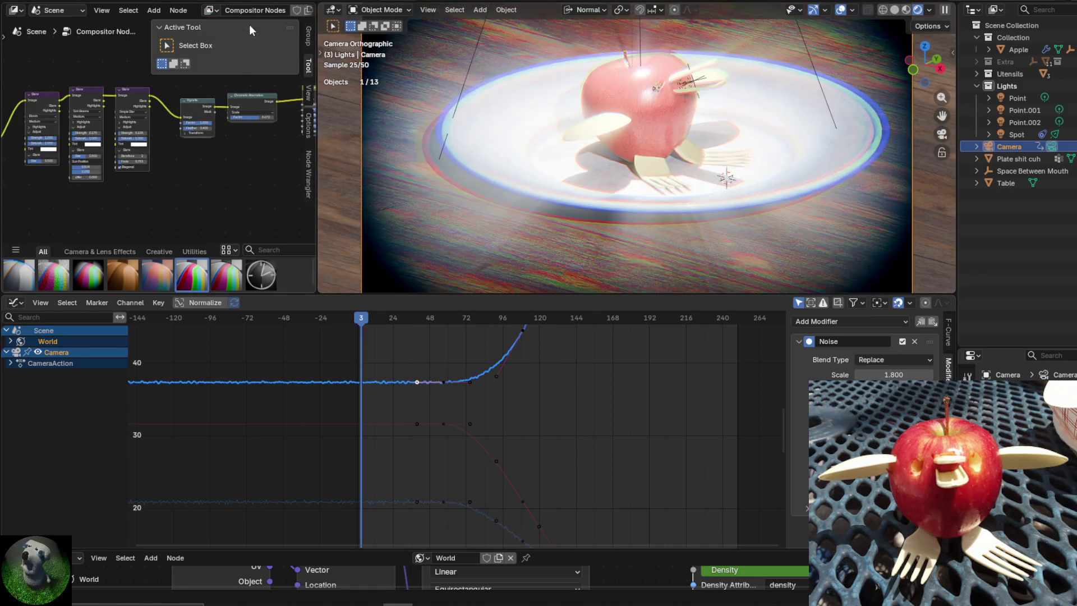
key(space)
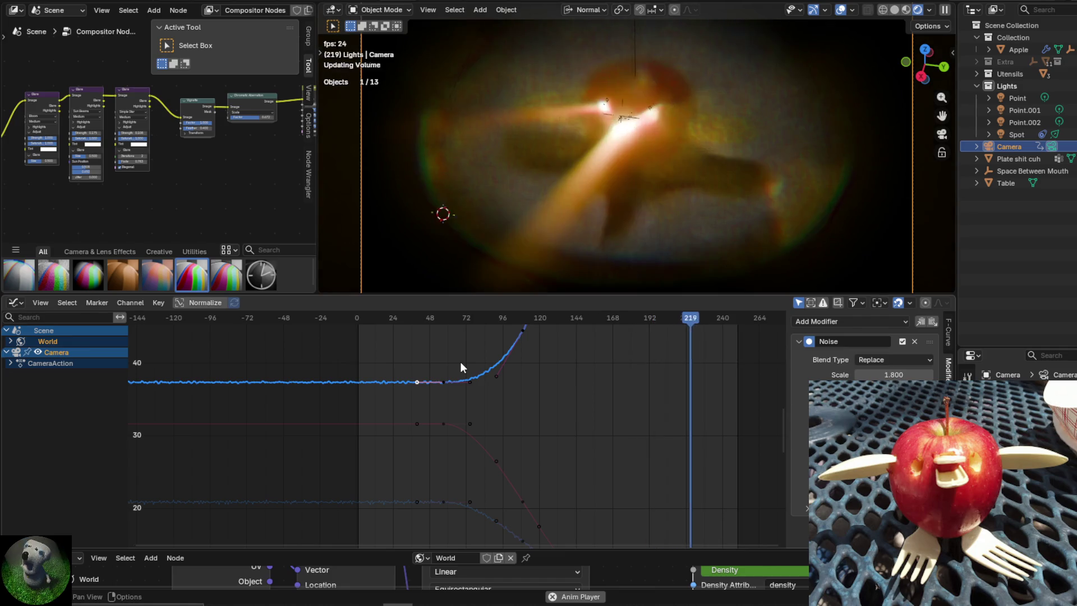
key(Escape)
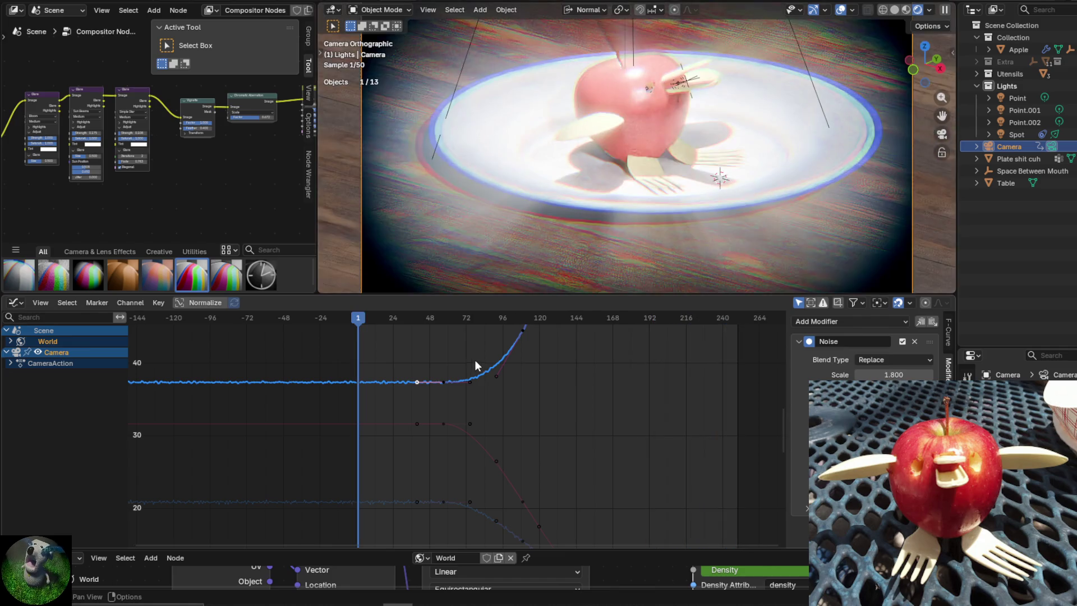
Raise the top curve's Noise scale and the lower curve's to 6.600, replay, and enlarge the 3D view.
middle_drag(605, 385, 664, 369)
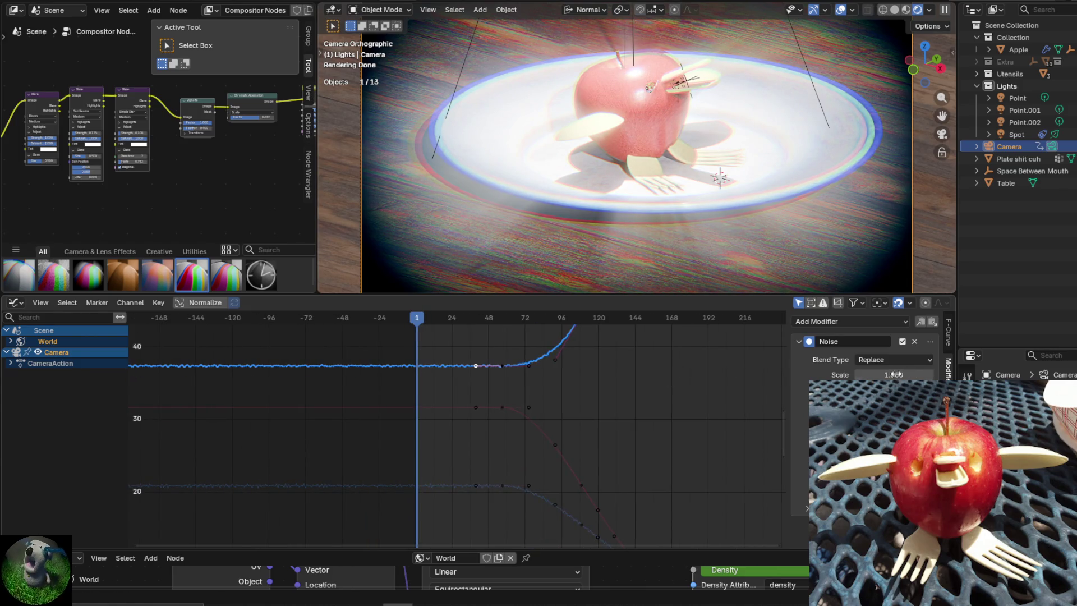
drag(894, 375, 961, 375)
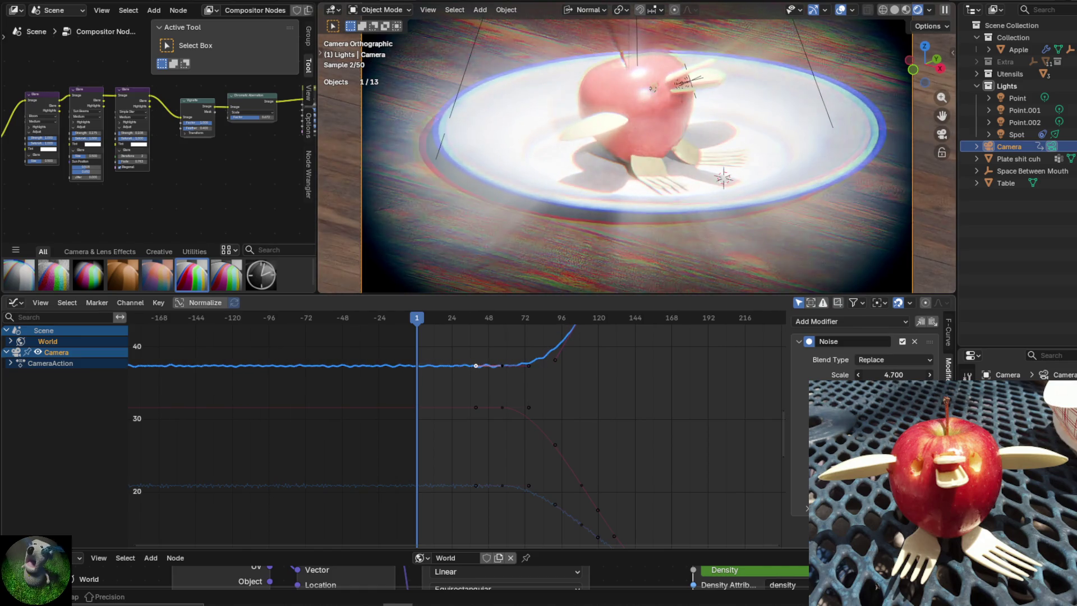
click(449, 487)
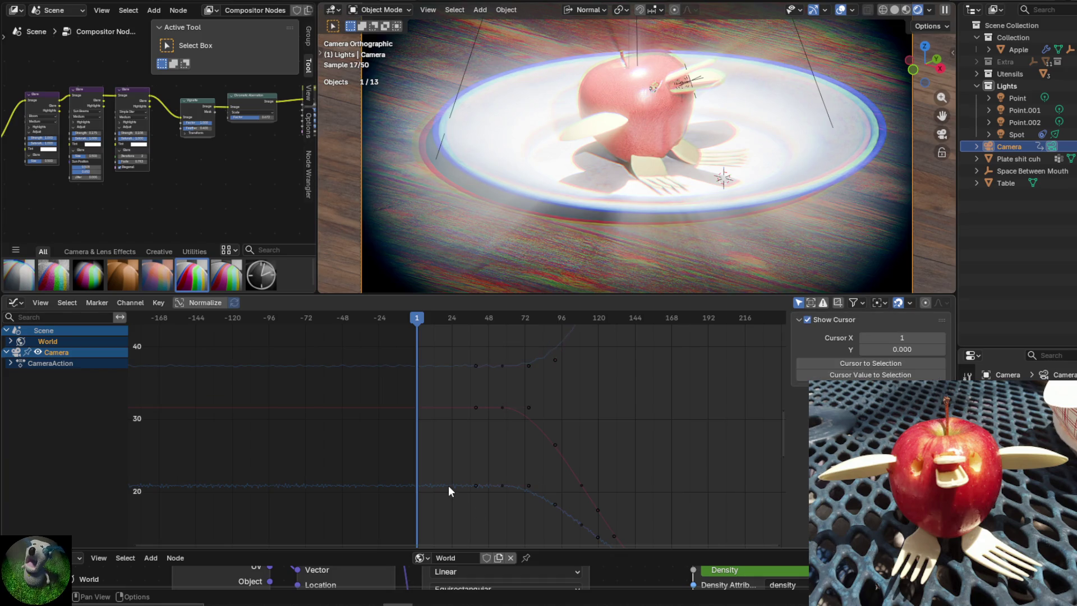
click(479, 486)
drag(896, 375, 1026, 375)
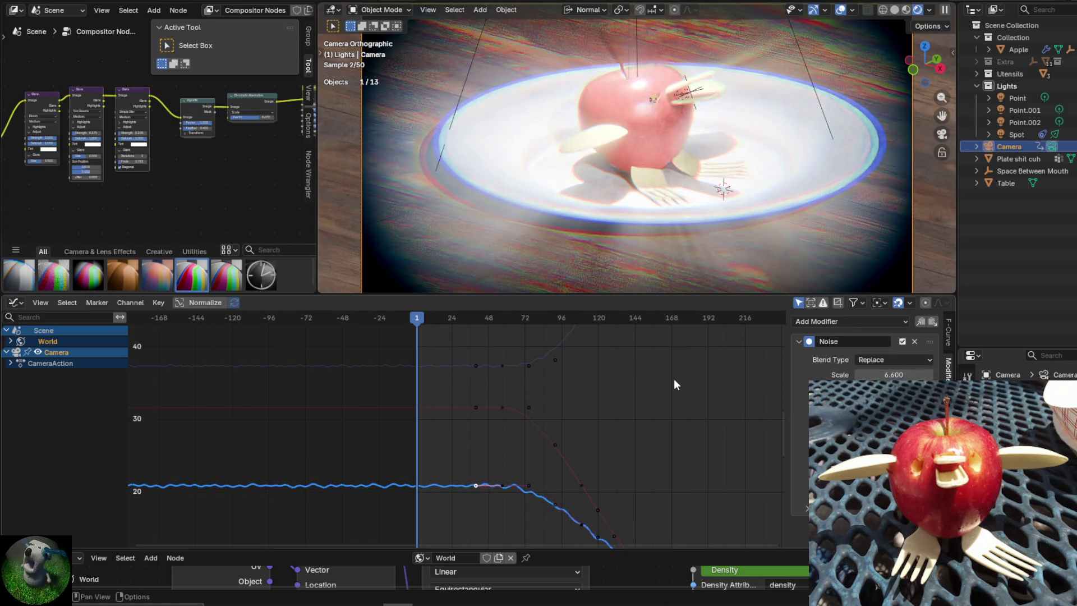
key(space)
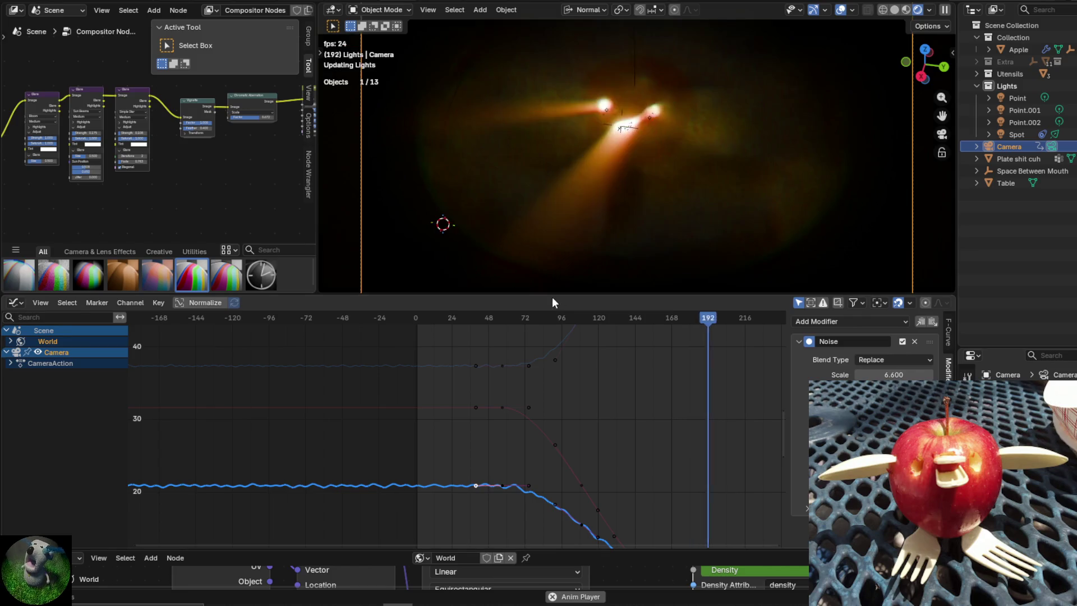
drag(549, 296, 549, 351)
drag(548, 341, 549, 335)
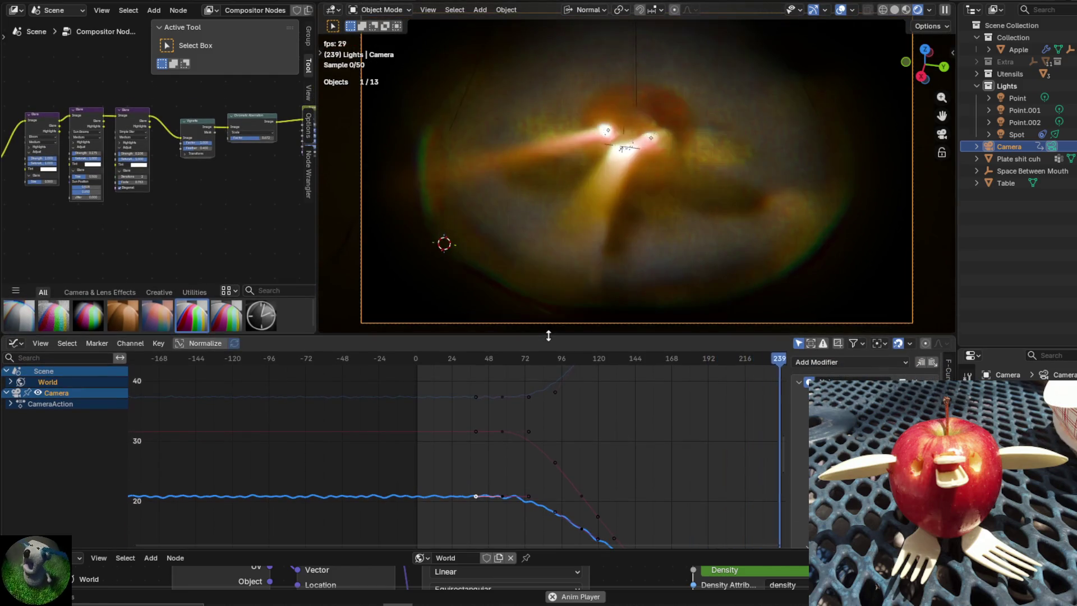
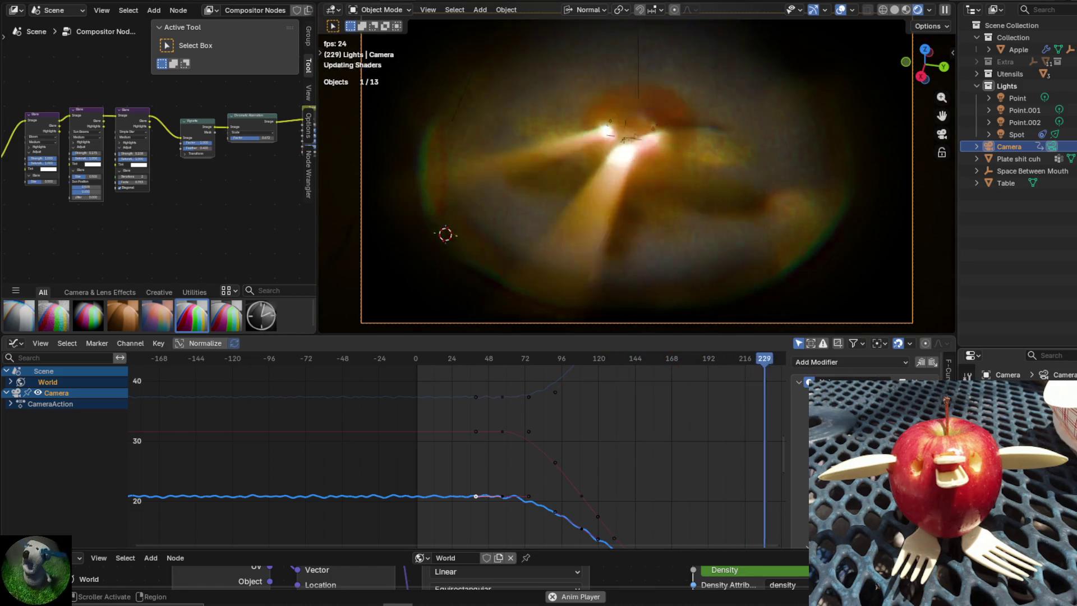
Stop playback and scrub the playhead to frame 237 to check the render.
key(space)
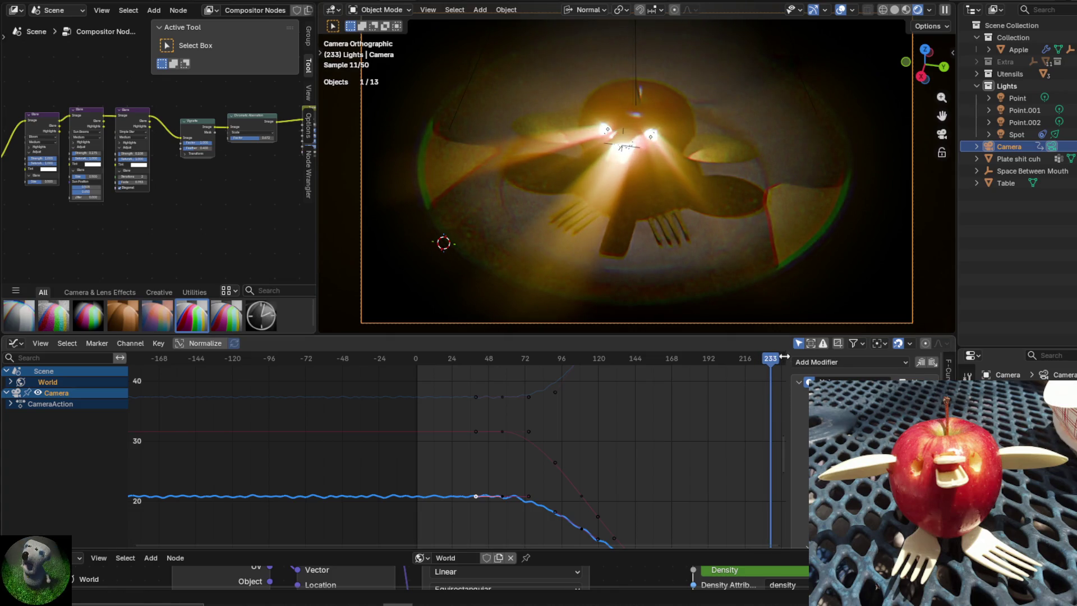
mouse_move(785, 357)
mouse_down()
mouse_move(735, 364)
mouse_move(777, 375)
mouse_up()
middle_drag(650, 411, 461, 416)
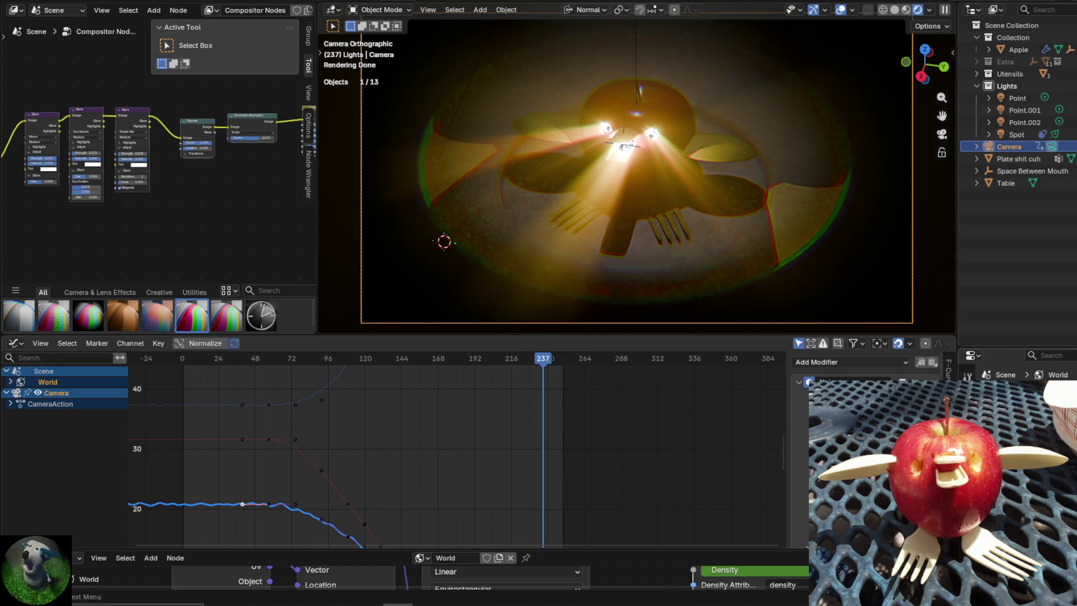
Drag the World's volume Density value down in the node editor to brighten the render.
scroll(1018, 449, down, 3)
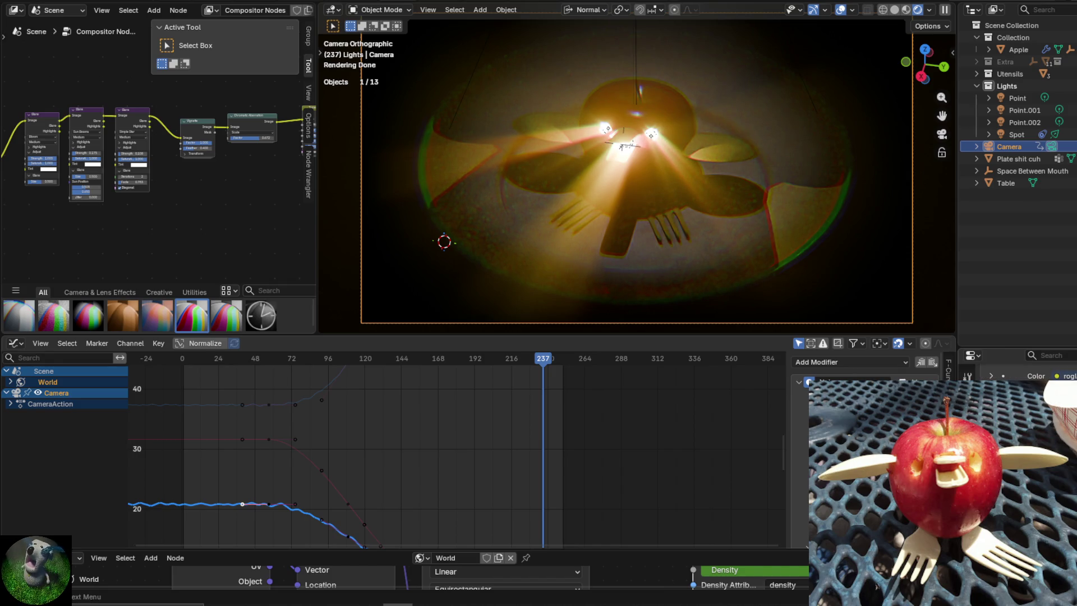
drag(954, 569, 987, 570)
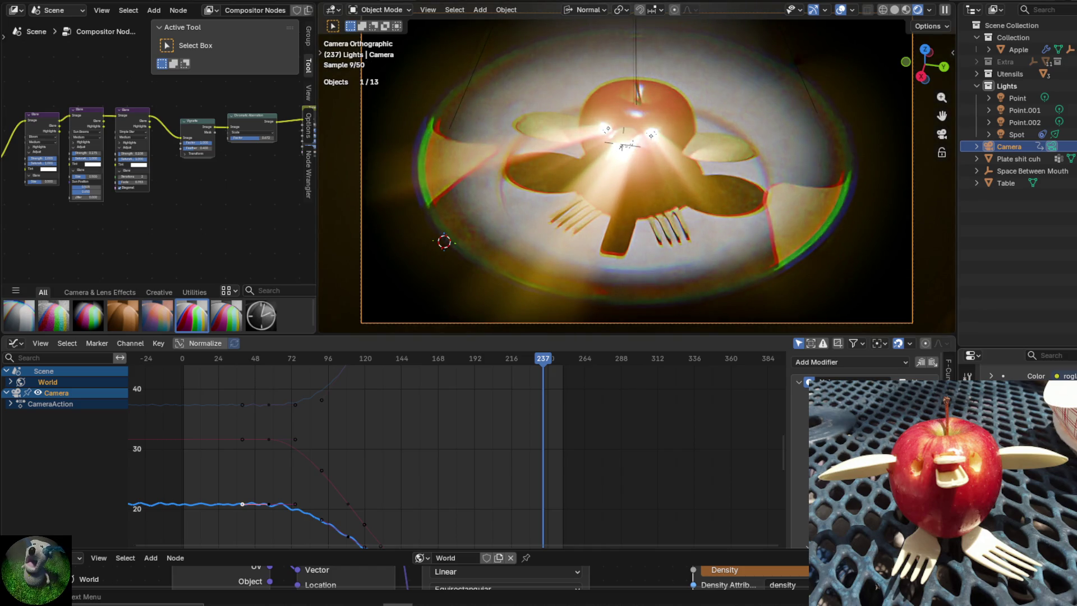
mouse_move(601, 456)
middle_down()
mouse_move(645, 384)
mouse_move(644, 531)
mouse_move(633, 535)
middle_up()
click(17, 343)
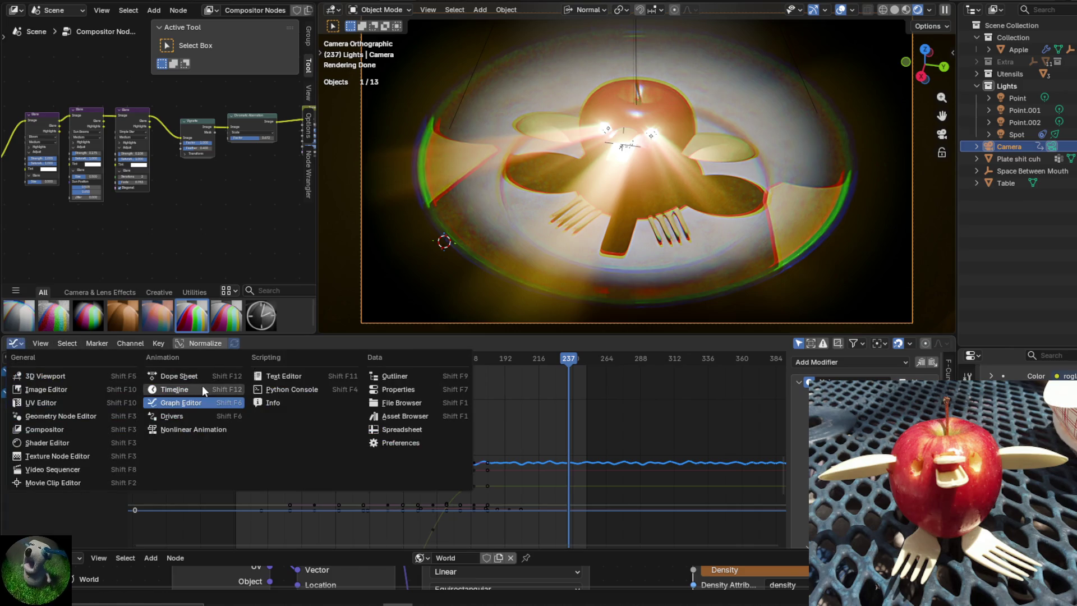
Turn the Graph Editor into a Timeline, jump to frame 195, and play then stop the animation.
click(191, 386)
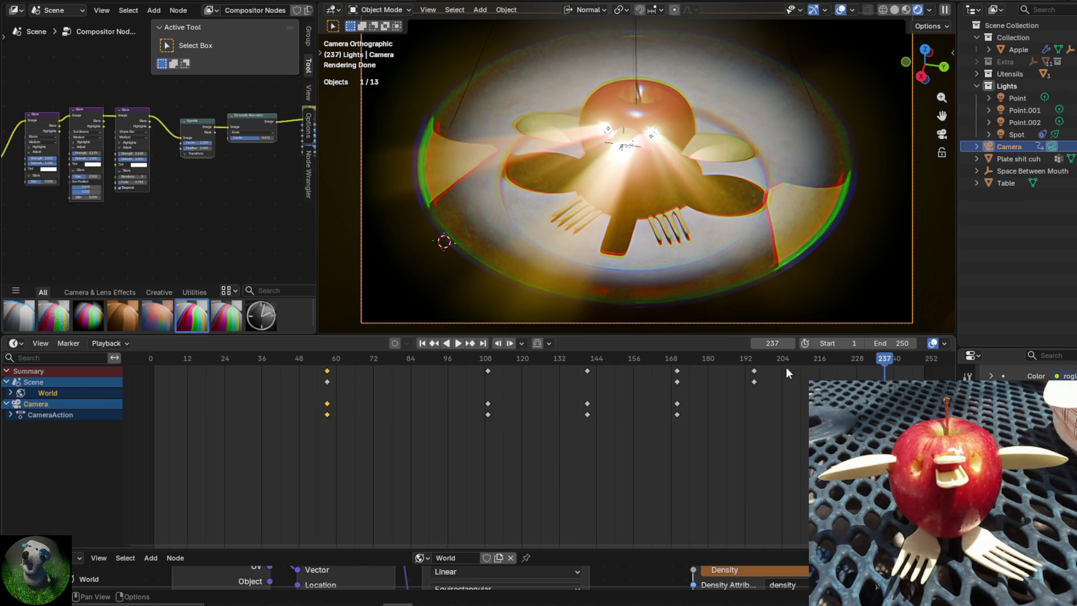
drag(879, 364, 755, 368)
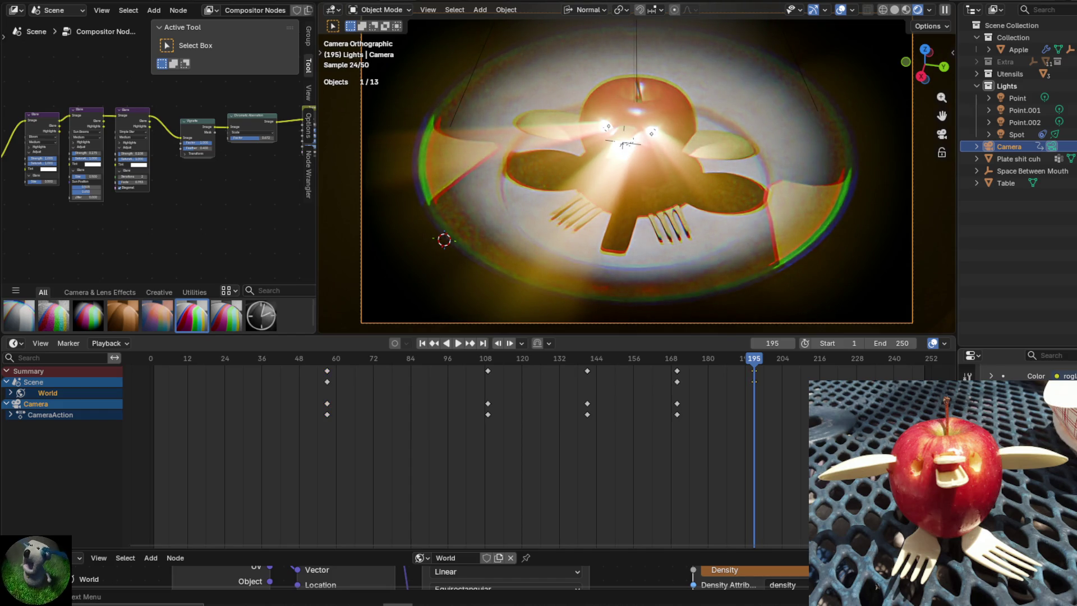
key(space)
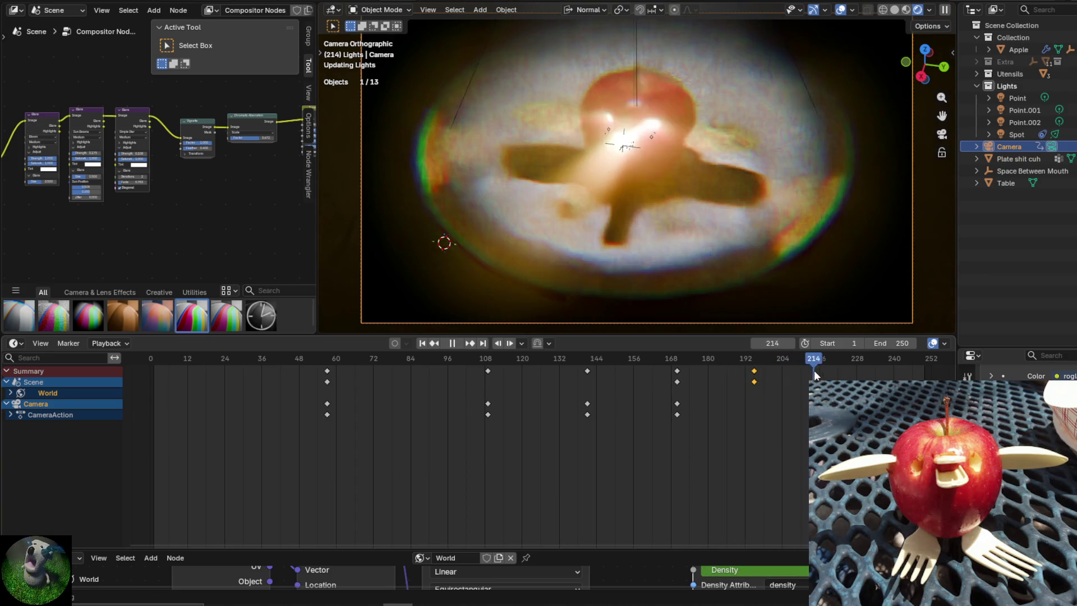
key(space)
mouse_move(853, 358)
mouse_down()
mouse_move(749, 355)
mouse_move(771, 362)
mouse_move(759, 361)
mouse_up()
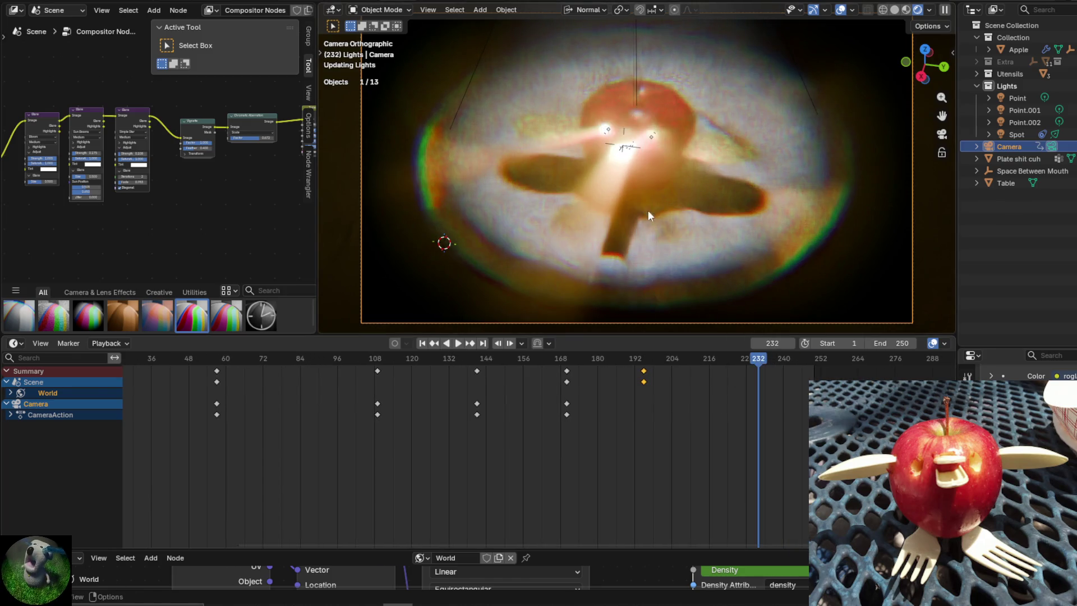
Select the Point.001 light in the Outliner and keyframe it at frame 232.
click(653, 138)
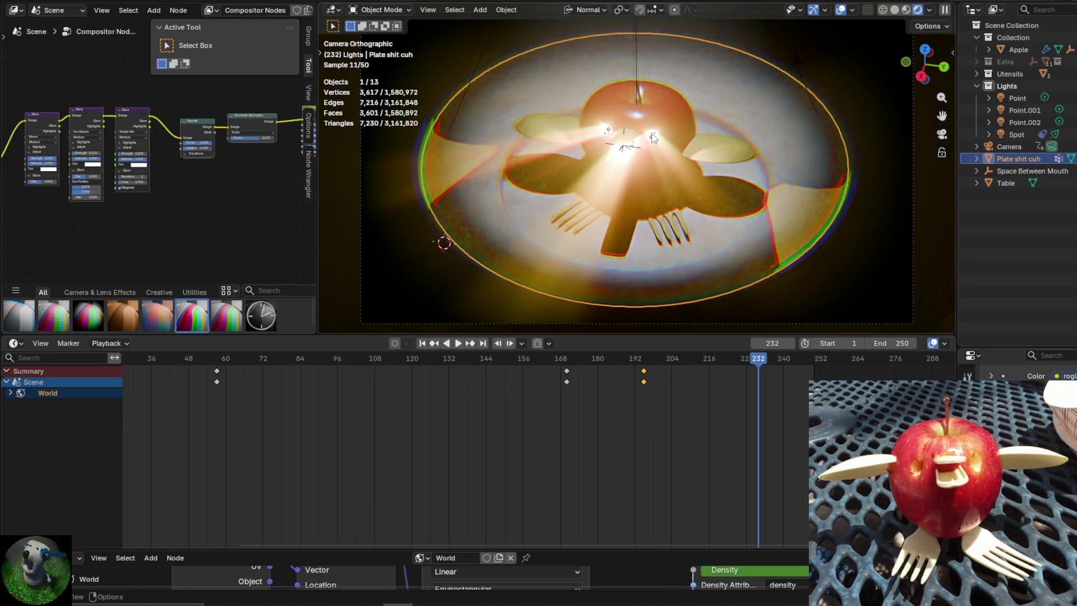
click(654, 138)
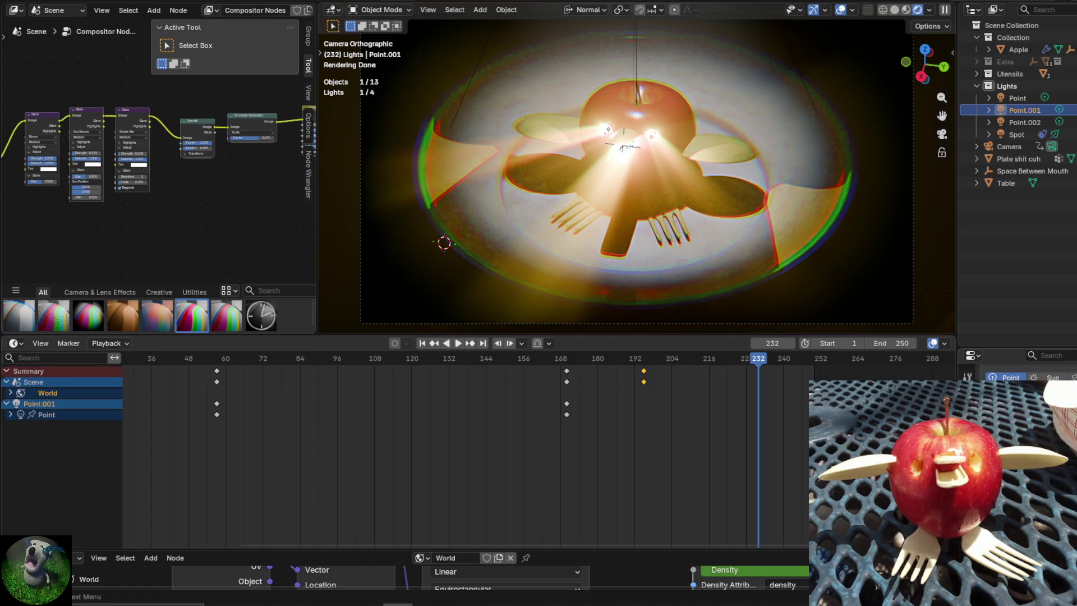
key(i)
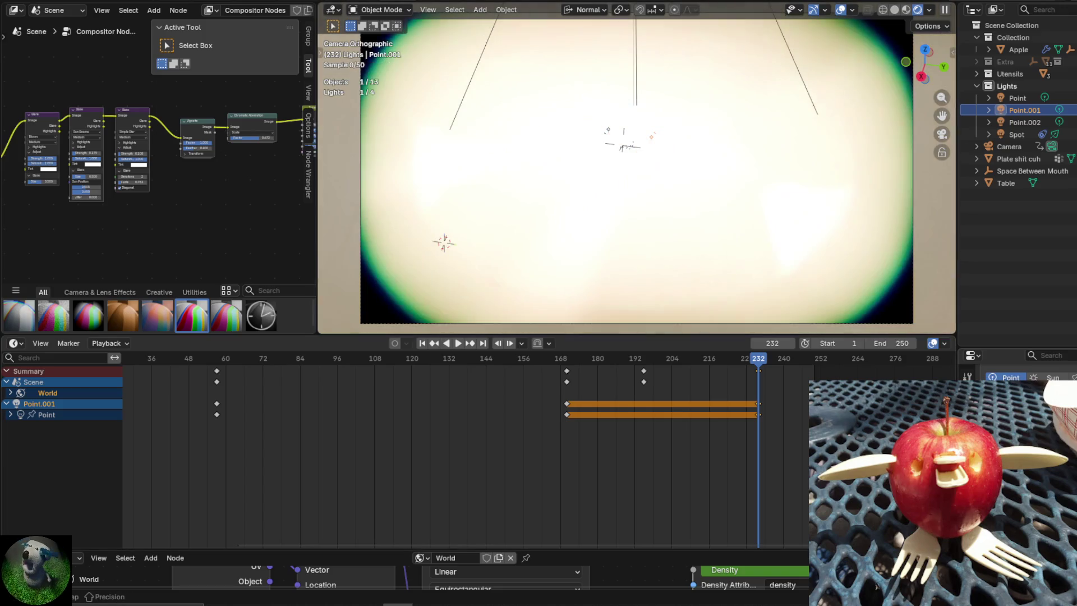
Play through to frame 250, then return to around frame 211 and undo the light change.
key(space)
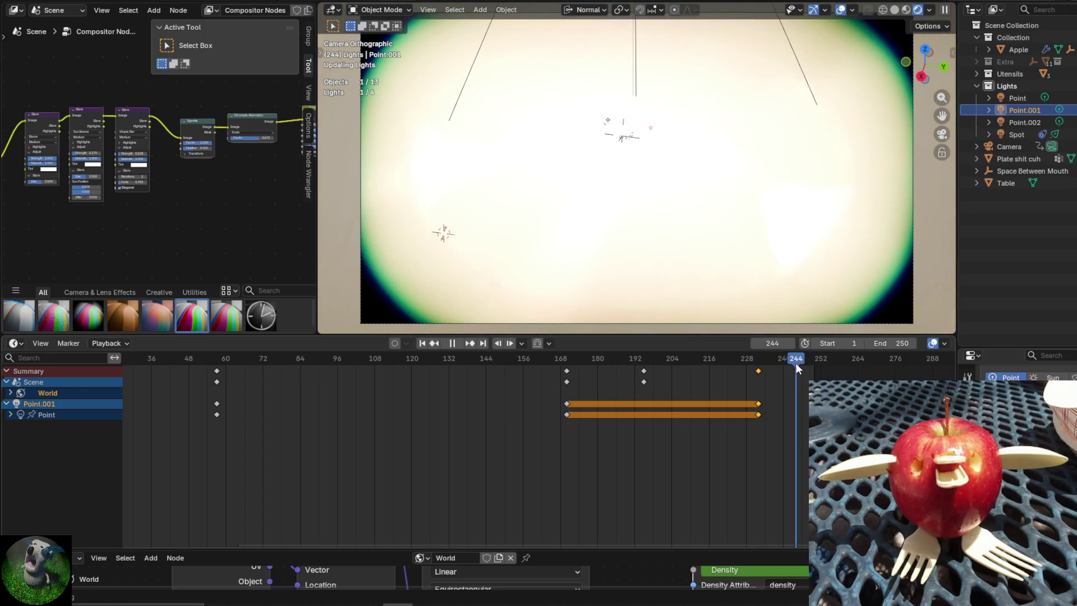
key(space)
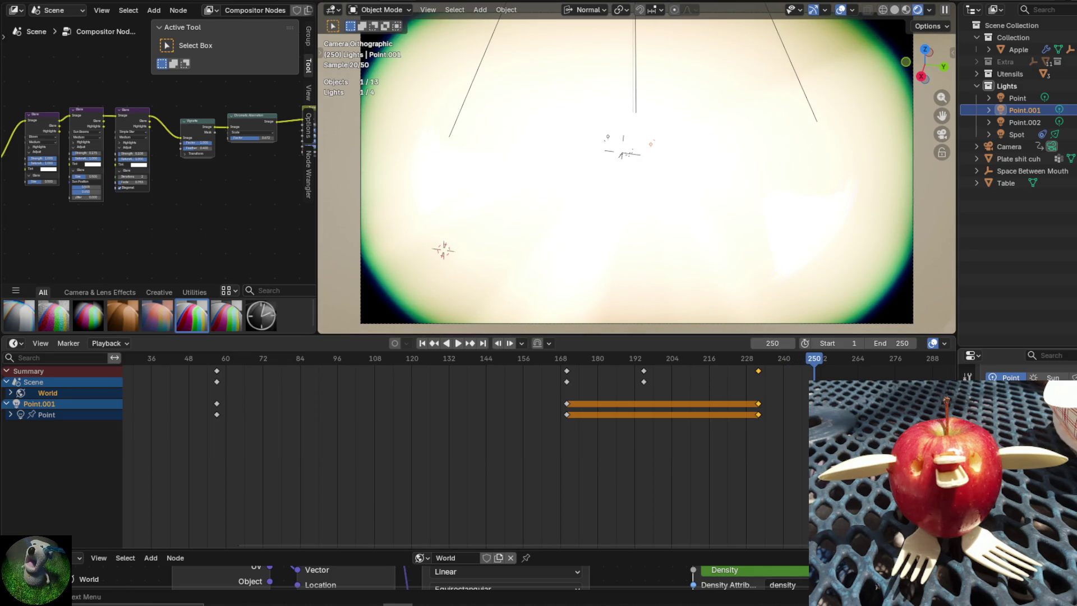
key(ctrl+z)
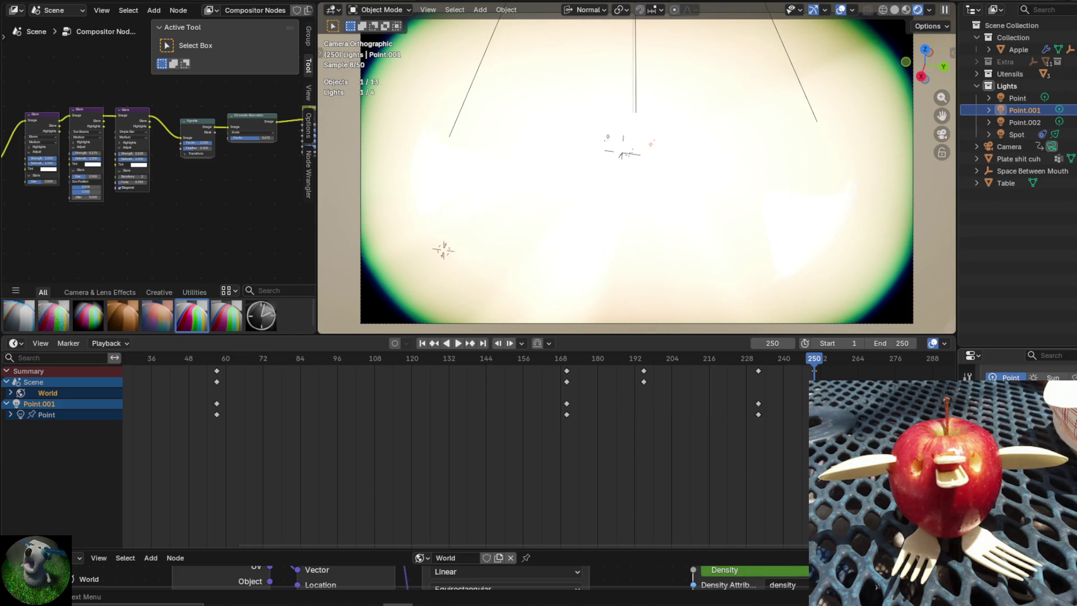
mouse_move(807, 368)
mouse_down()
mouse_move(695, 375)
mouse_move(758, 374)
mouse_up()
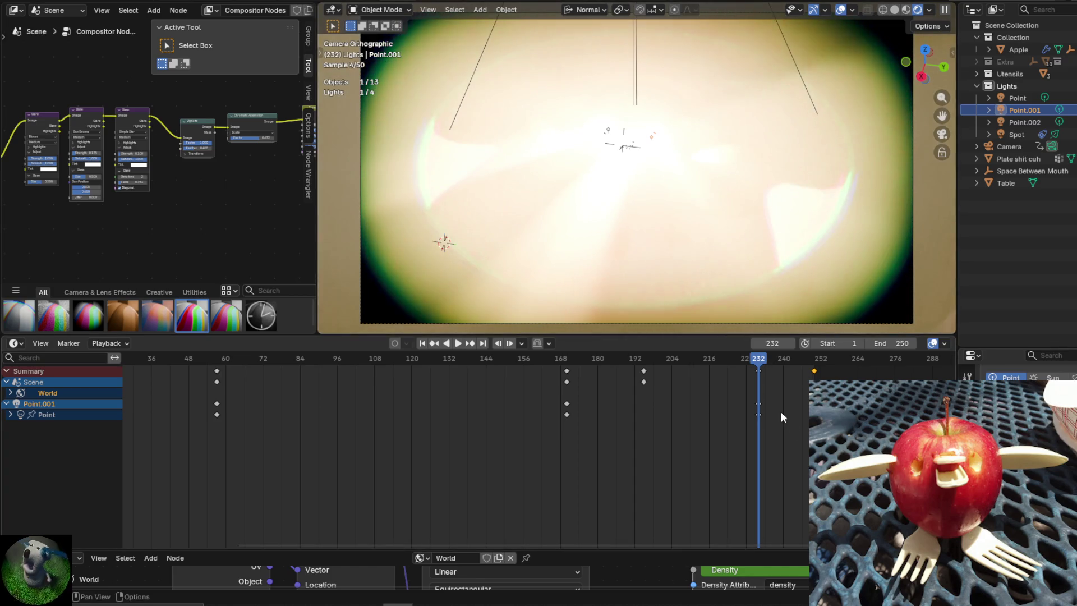
key(ctrl+z)
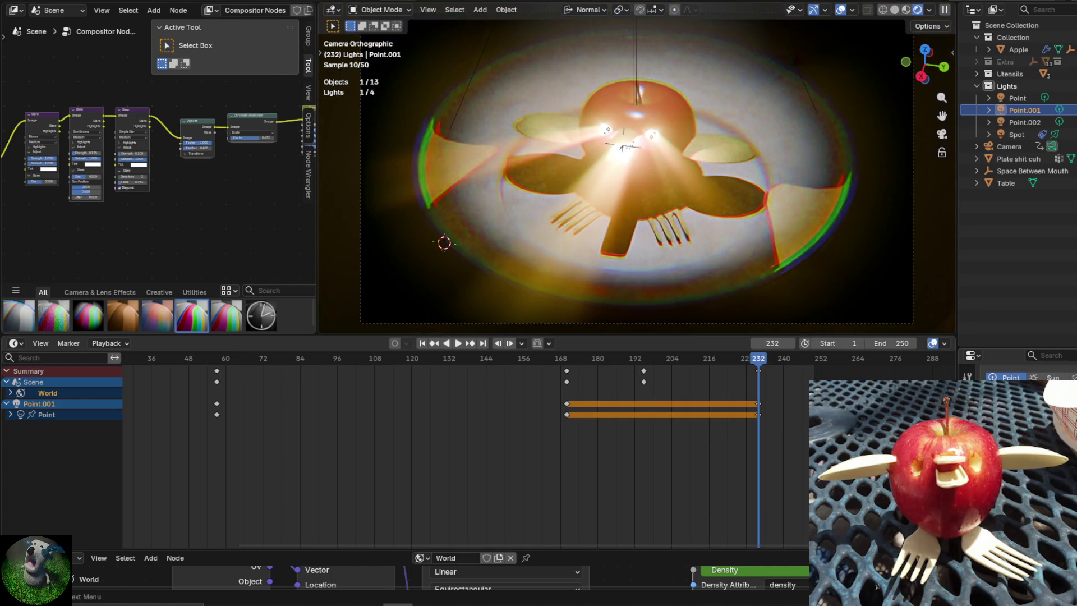
Preview the light's frame-232 keys by playing to frame 250, then replaying from frame 146.
key(i)
key(space)
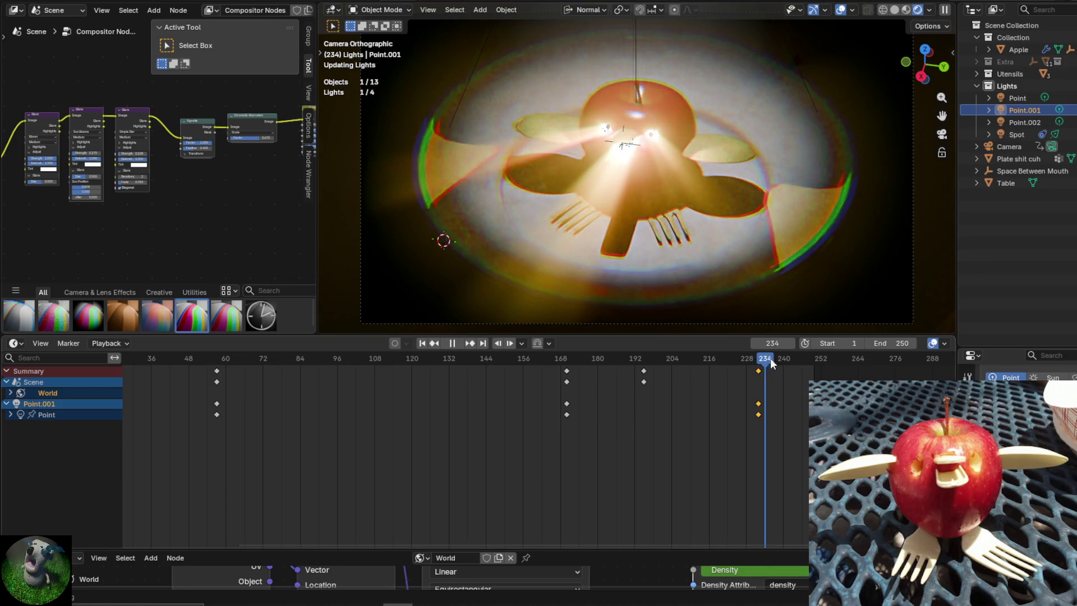
drag(771, 364, 812, 369)
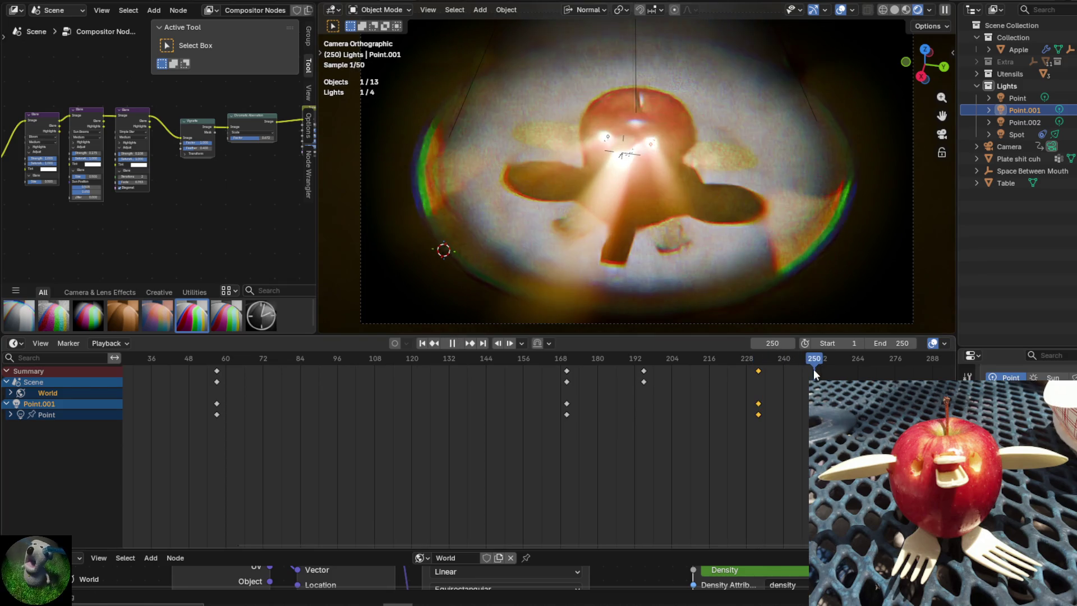
key(space)
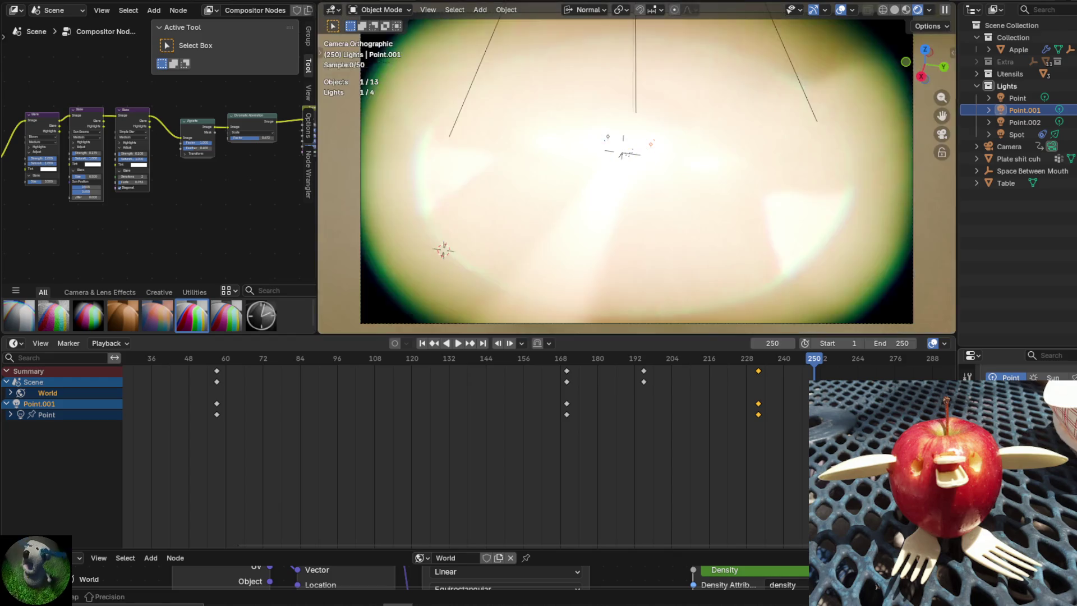
click(829, 365)
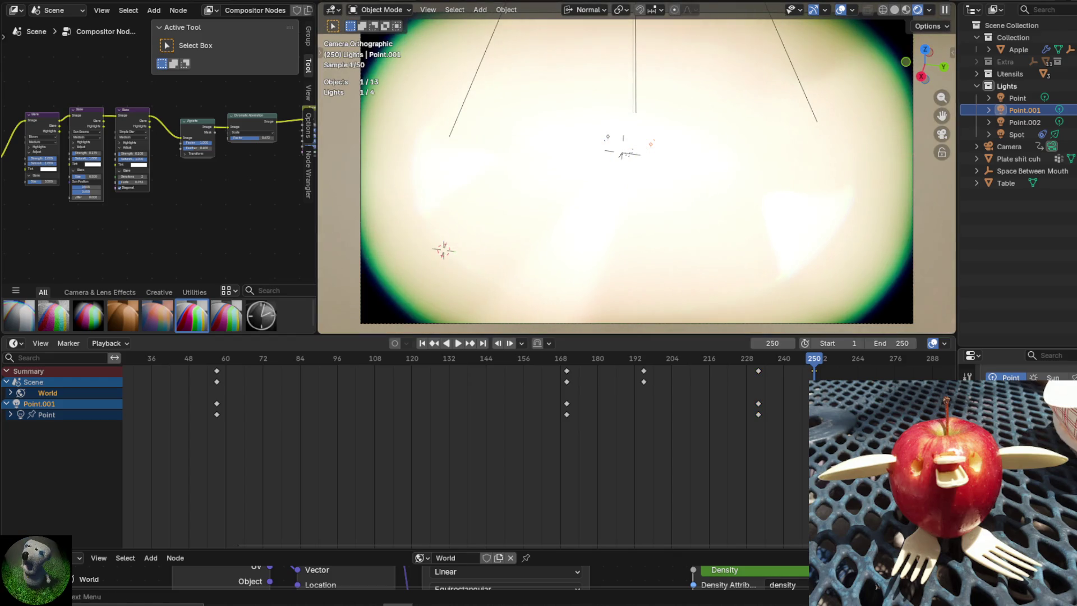
drag(808, 358, 493, 372)
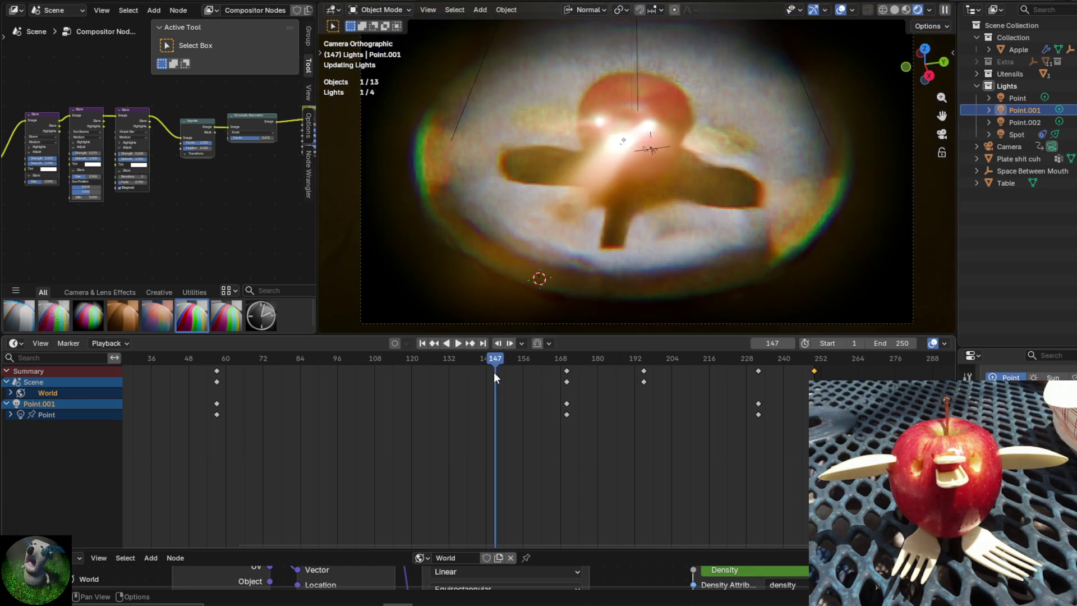
key(space)
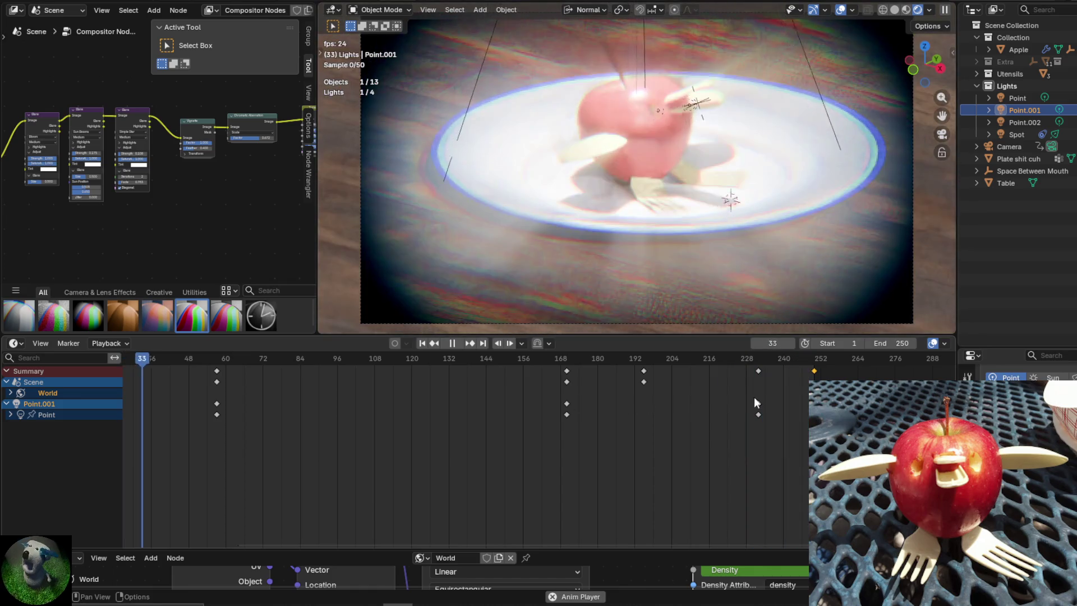
Move Point.001's last keyframes from about frame 228 back to frame 216.
click(757, 404)
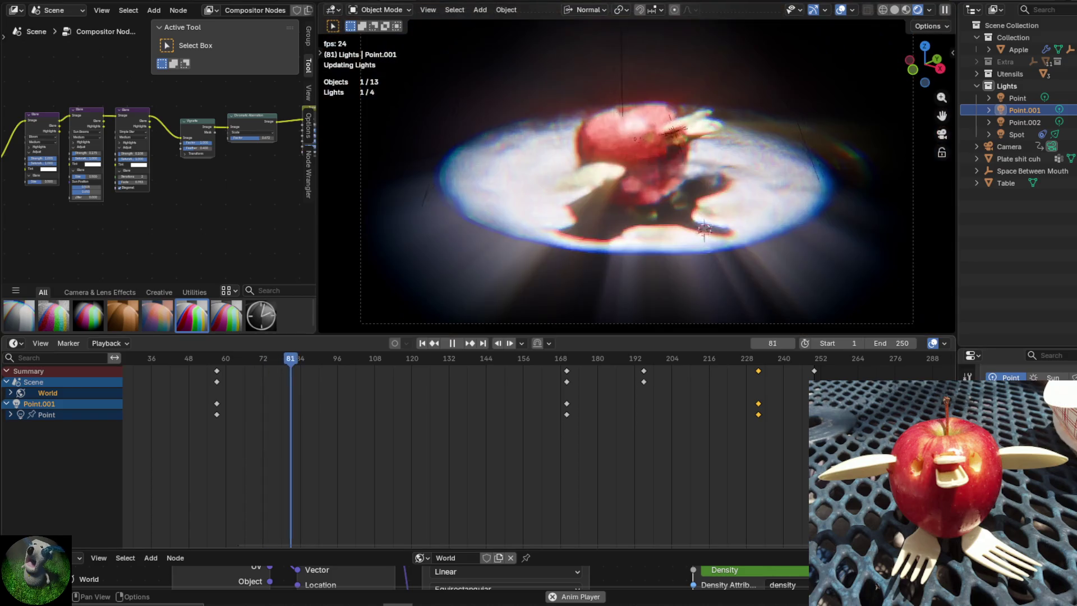
key(g)
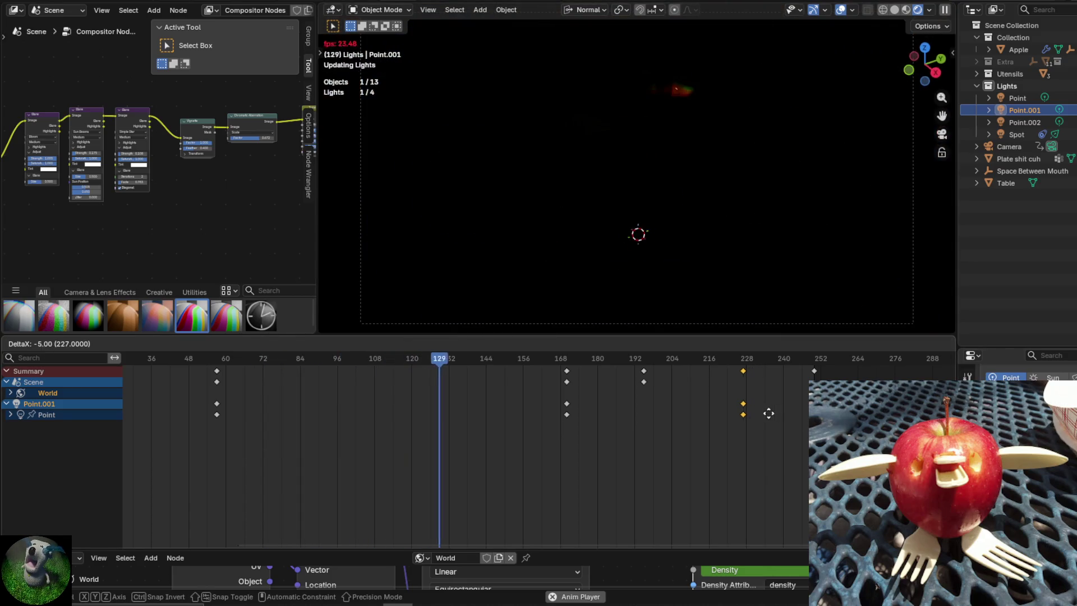
click(735, 412)
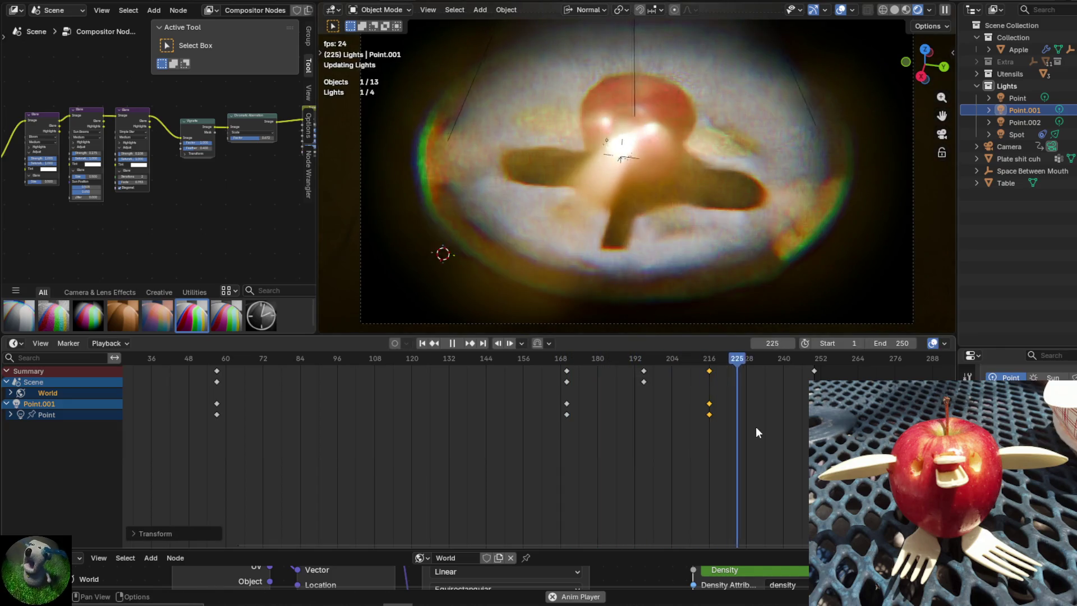
key(Escape)
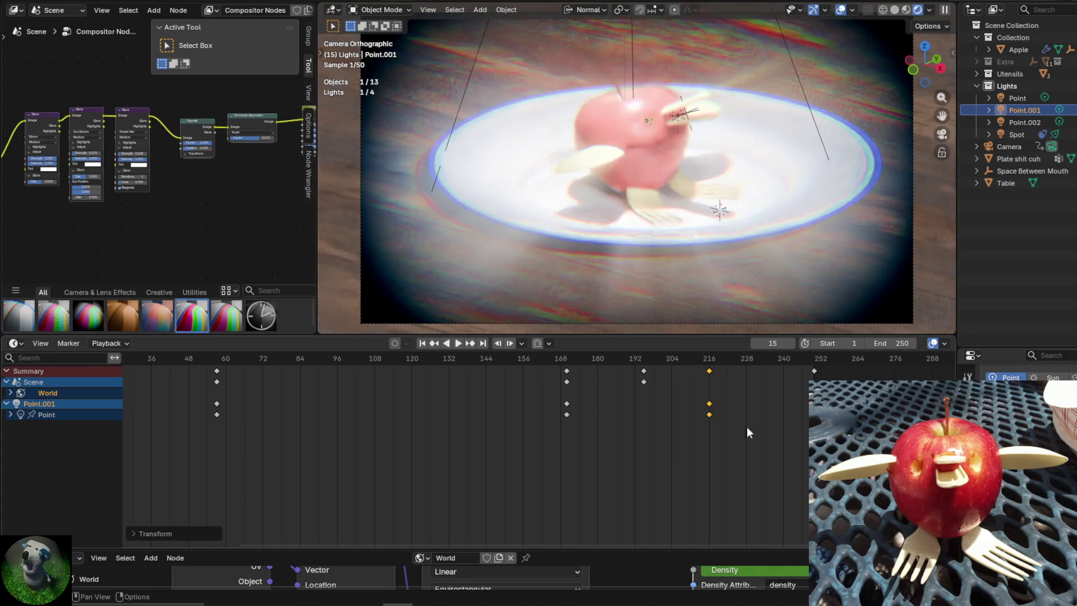
key(F4)
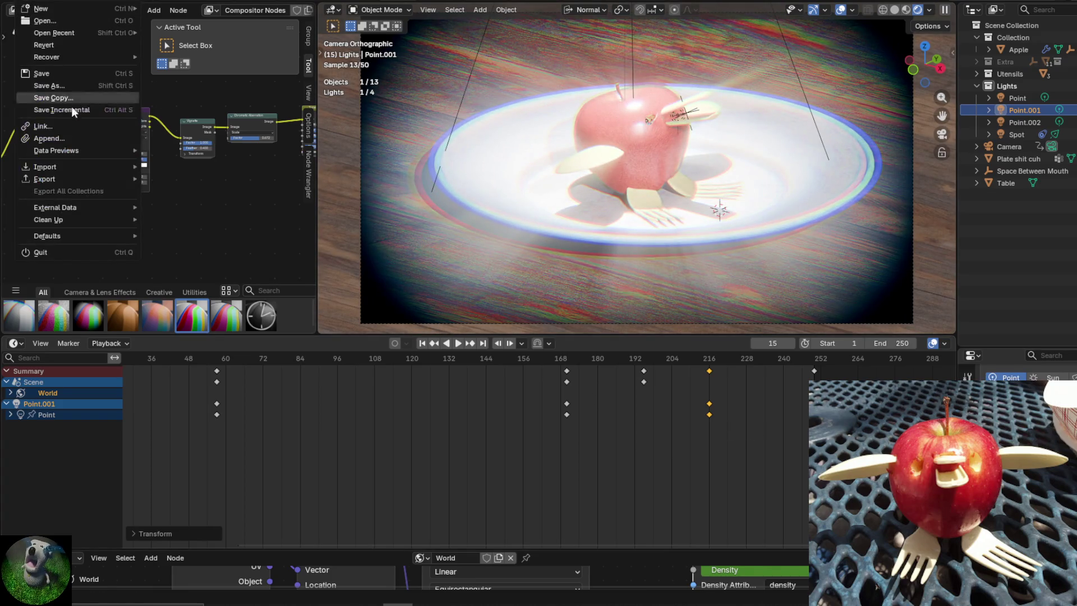
Save the scene as Apple Duck.blend and switch to the Layout workspace.
click(65, 74)
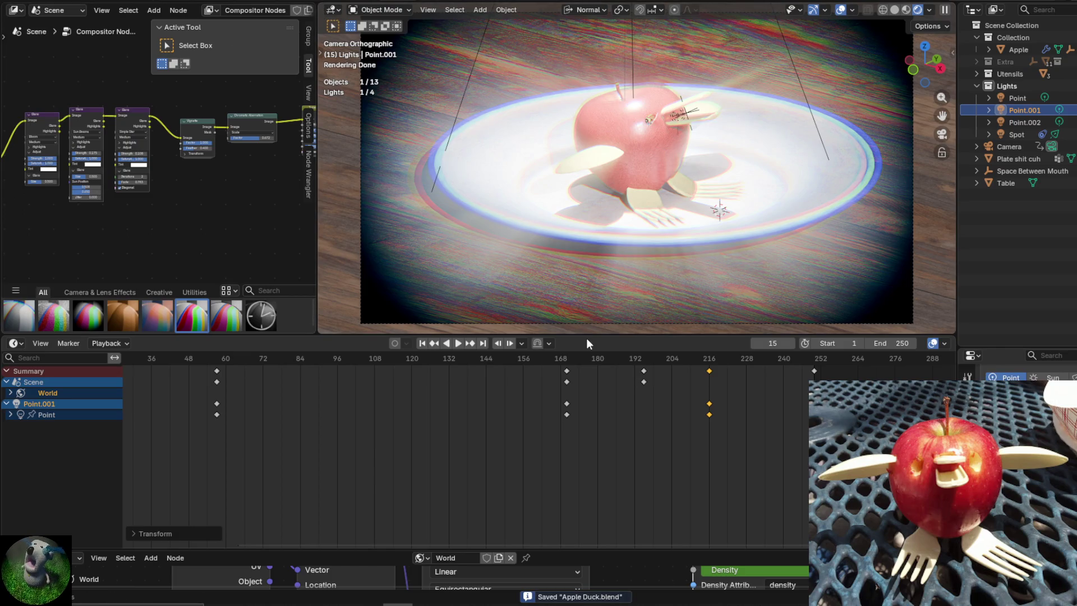
drag(463, 548, 465, 442)
click(172, 2)
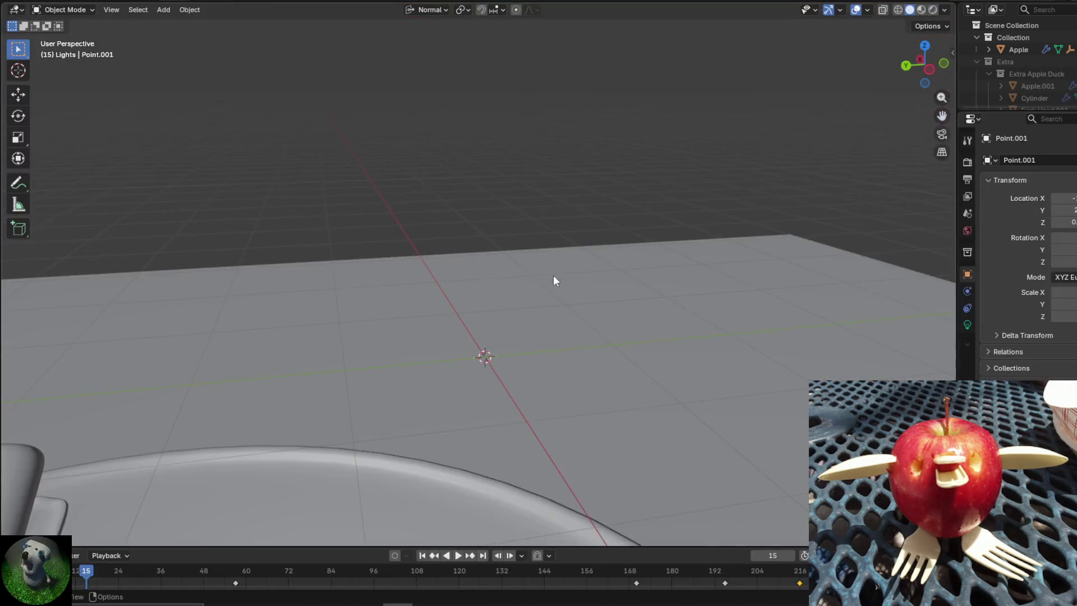
Enlarge the Outliner, collapse Extra Apple Duck, and zoom out to show the whole table plane.
drag(1035, 114, 1035, 304)
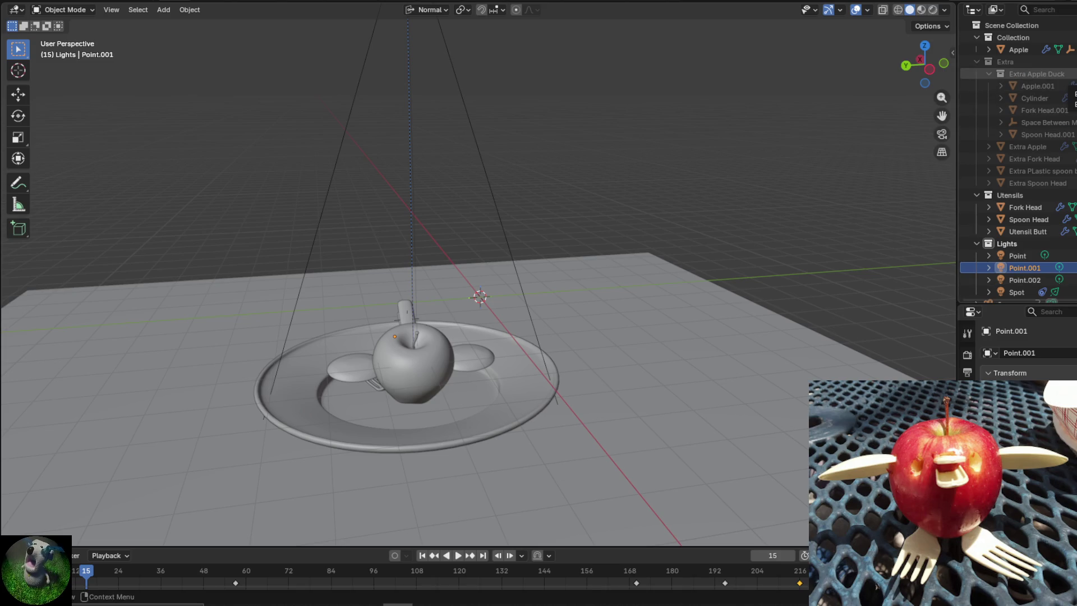
key(x)
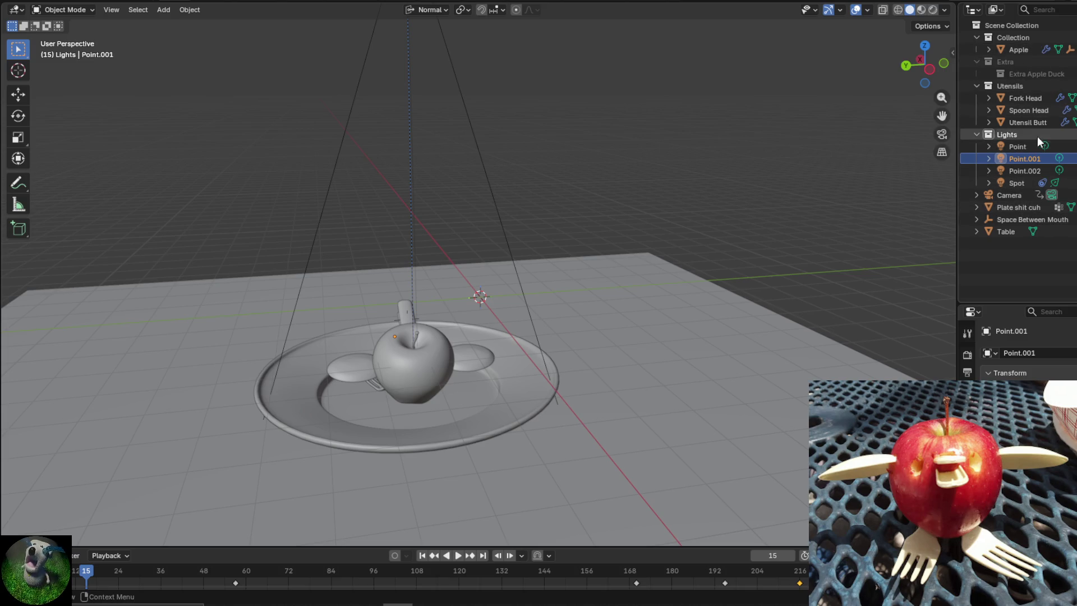
scroll(797, 94, down, 5)
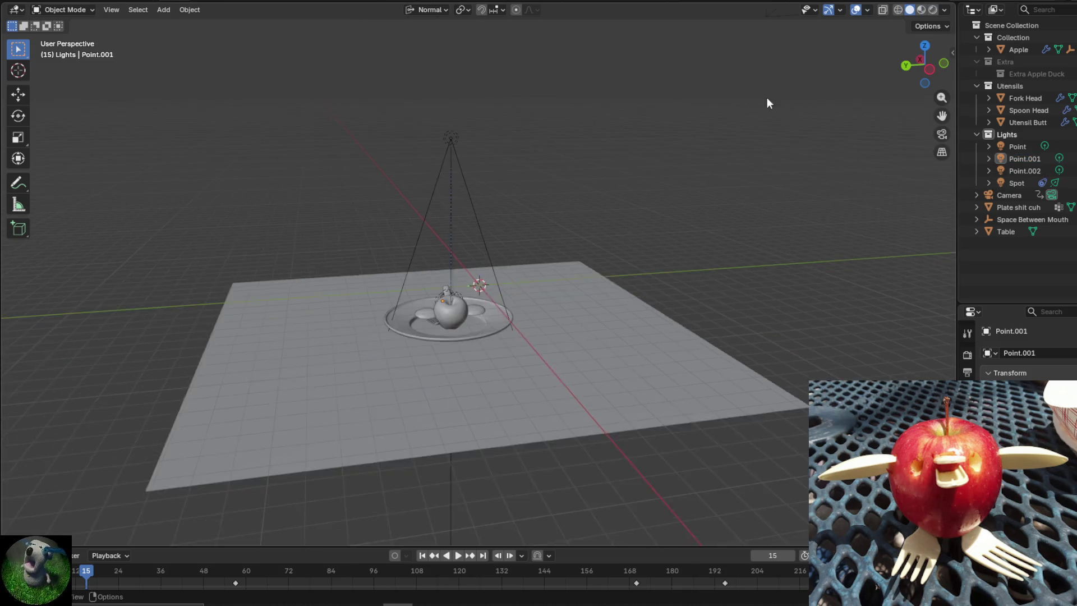
middle_drag(766, 98, 673, 129)
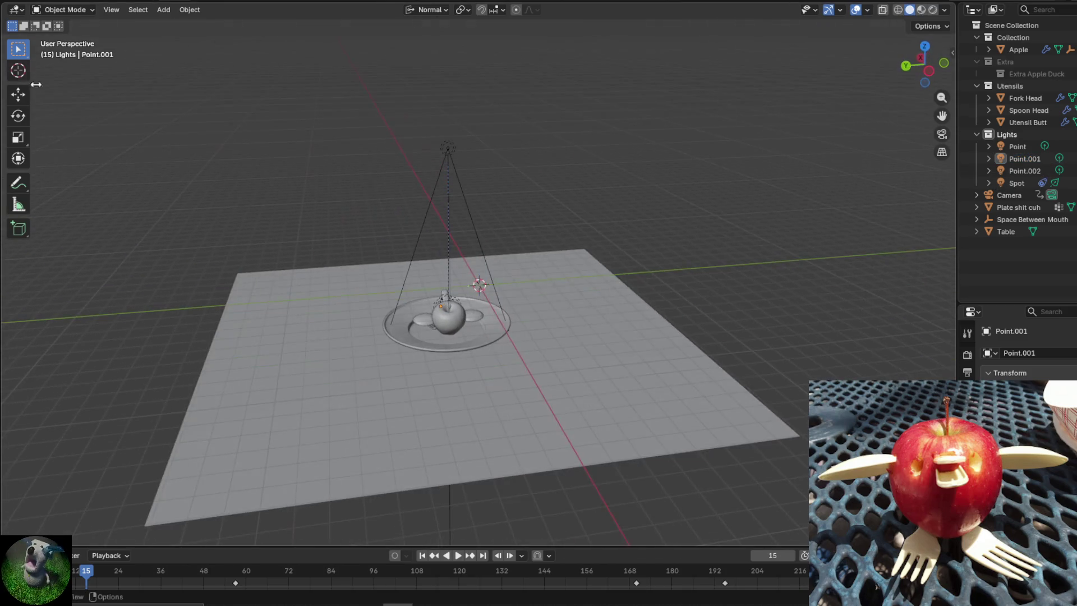
Save the file again and start Render Animation for the whole sequence.
click(22, 1)
click(39, 73)
click(74, 1)
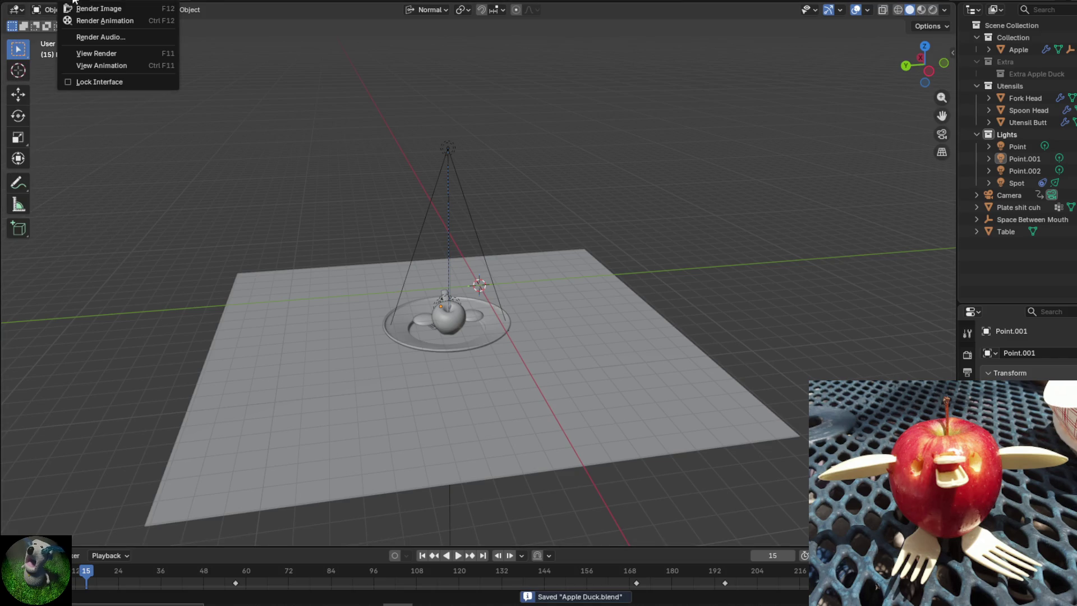
click(106, 20)
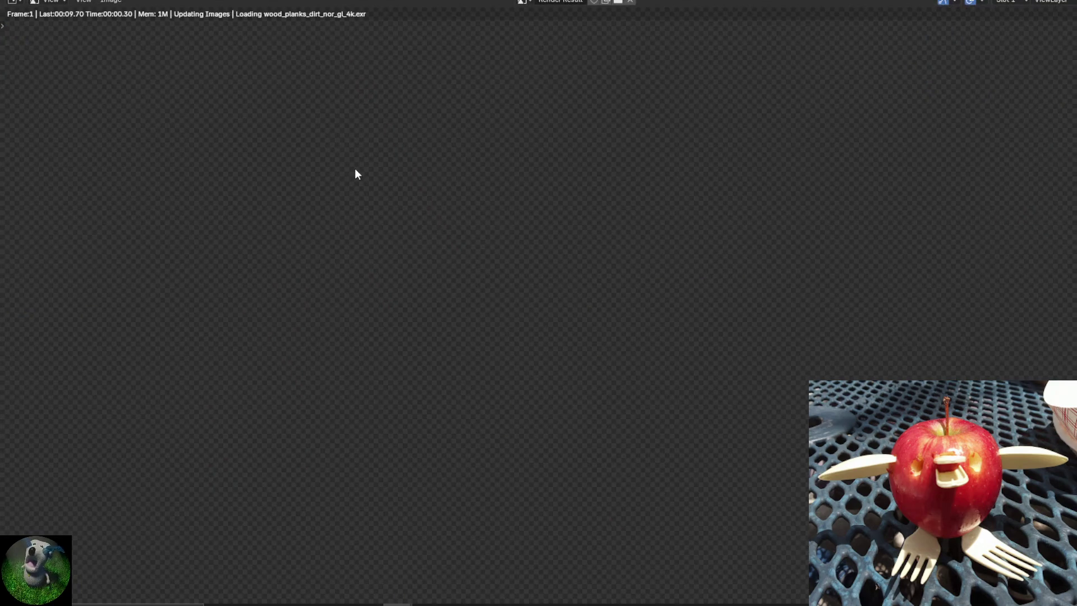